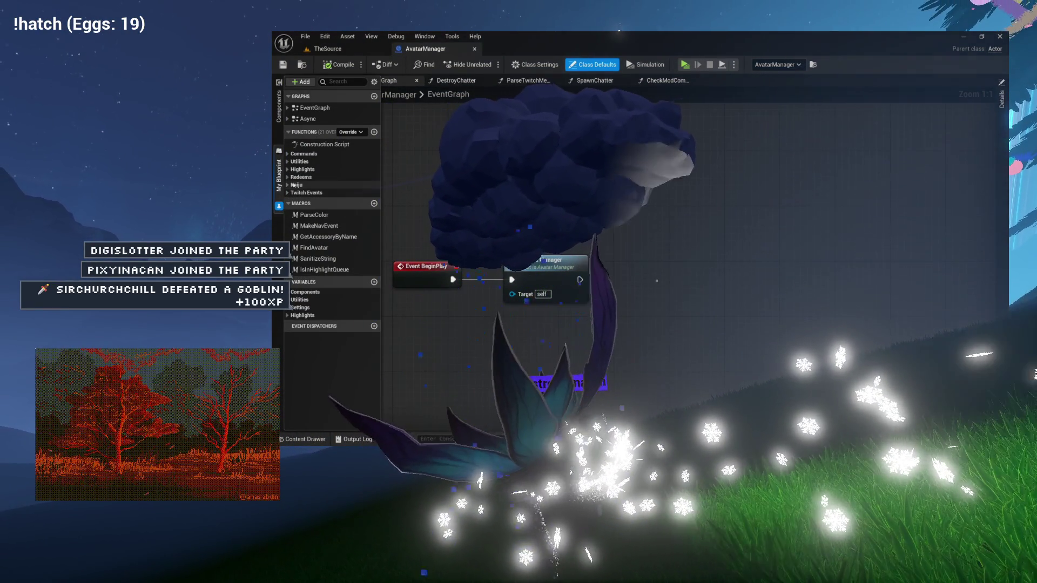
Expand the Commands and Redeems categories and briefly view the CheckRedeem_Nightwatch graph.
click(293, 154)
scroll(310, 265, down, 1)
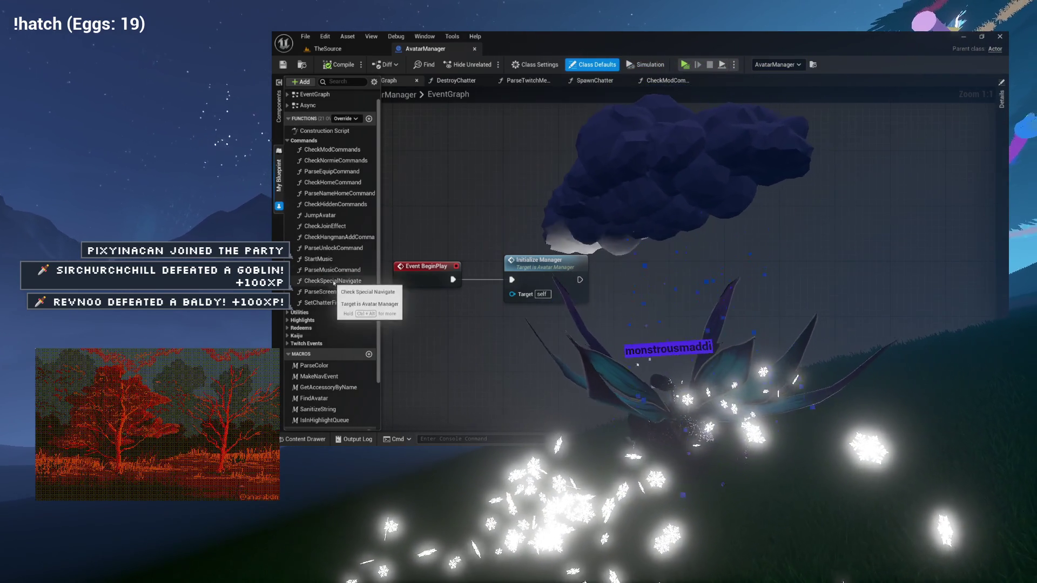
scroll(335, 267, up, 1)
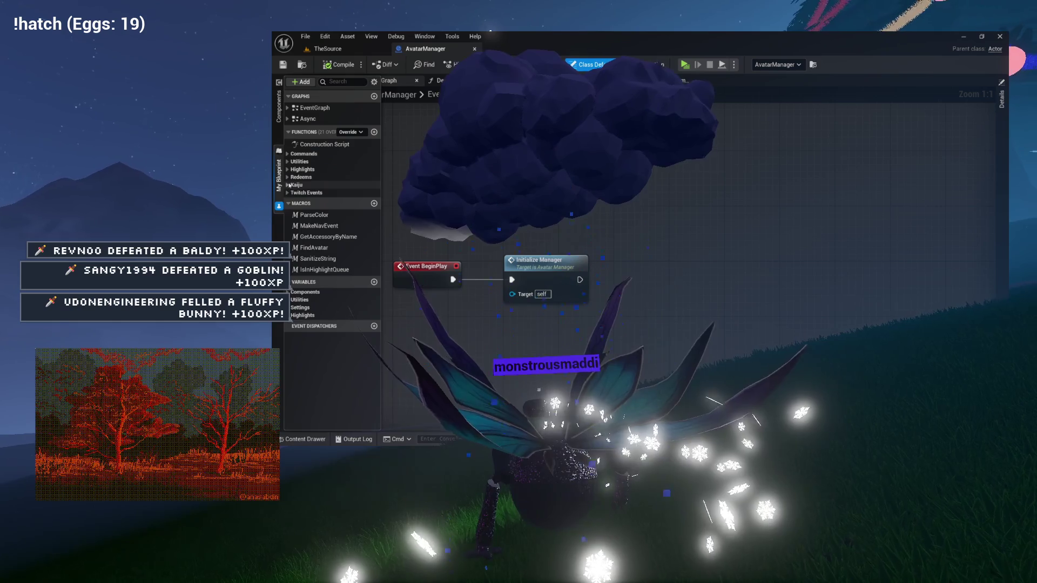
click(295, 177)
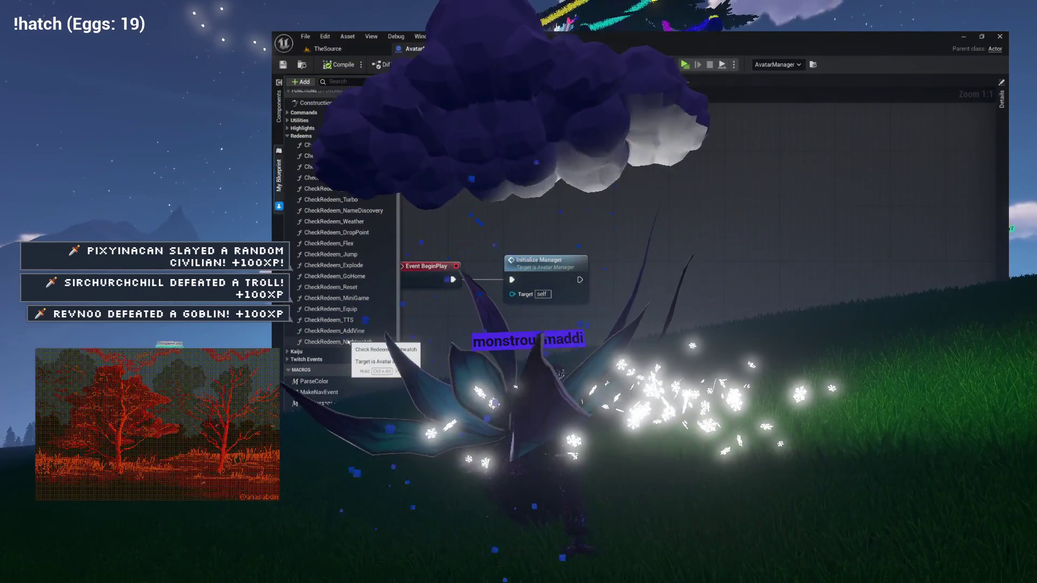
double_click(349, 342)
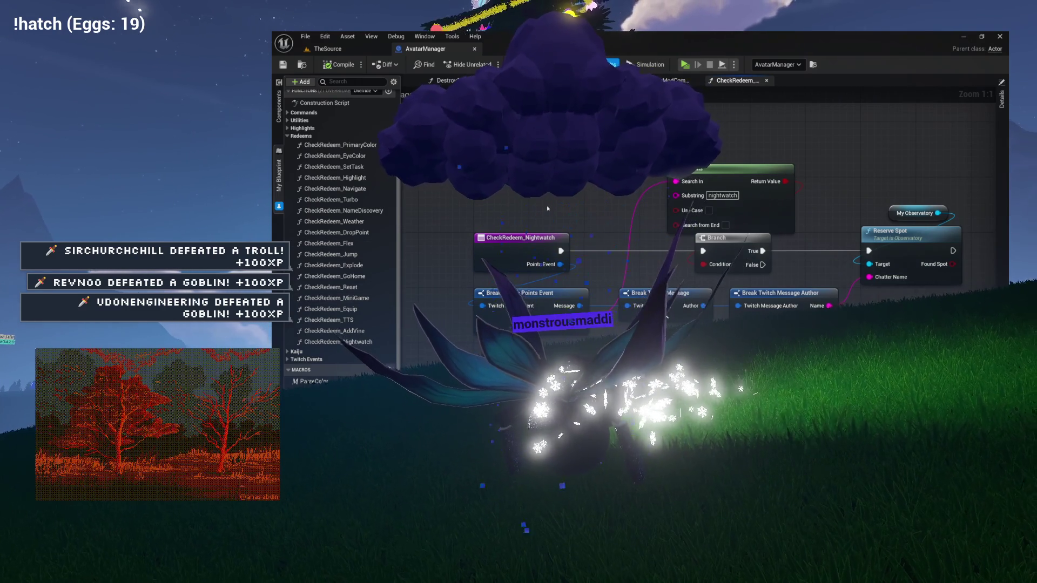
click(767, 80)
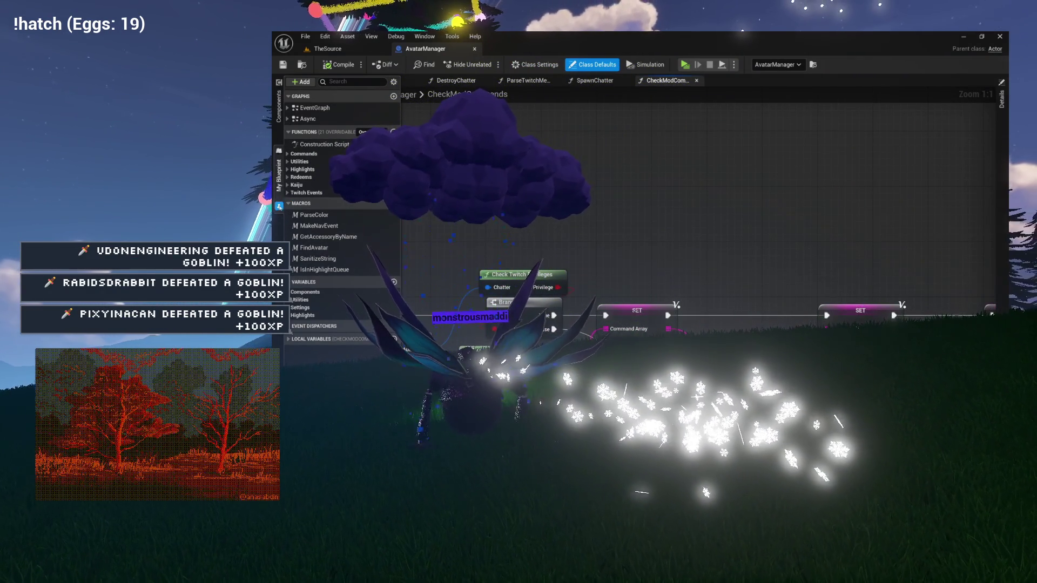
click(378, 80)
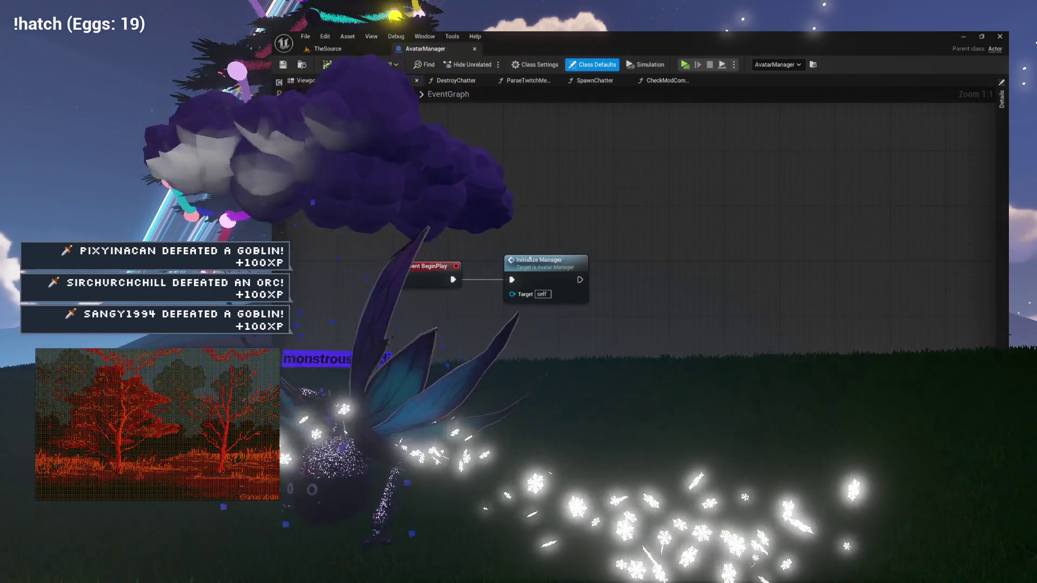
Open InitializeManager and inspect its Message, Redeem, Cheer and Sub dispatch bindings against the EventGraph.
double_click(545, 262)
mouse_move(683, 361)
mouse_down()
mouse_move(494, 323)
mouse_move(621, 222)
mouse_move(622, 165)
mouse_up()
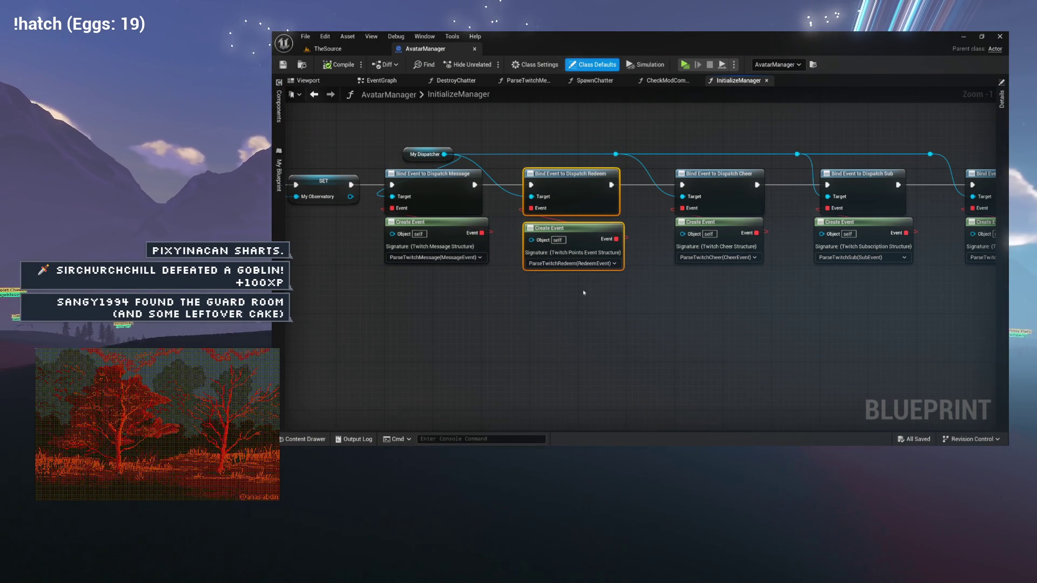
drag(584, 293, 577, 340)
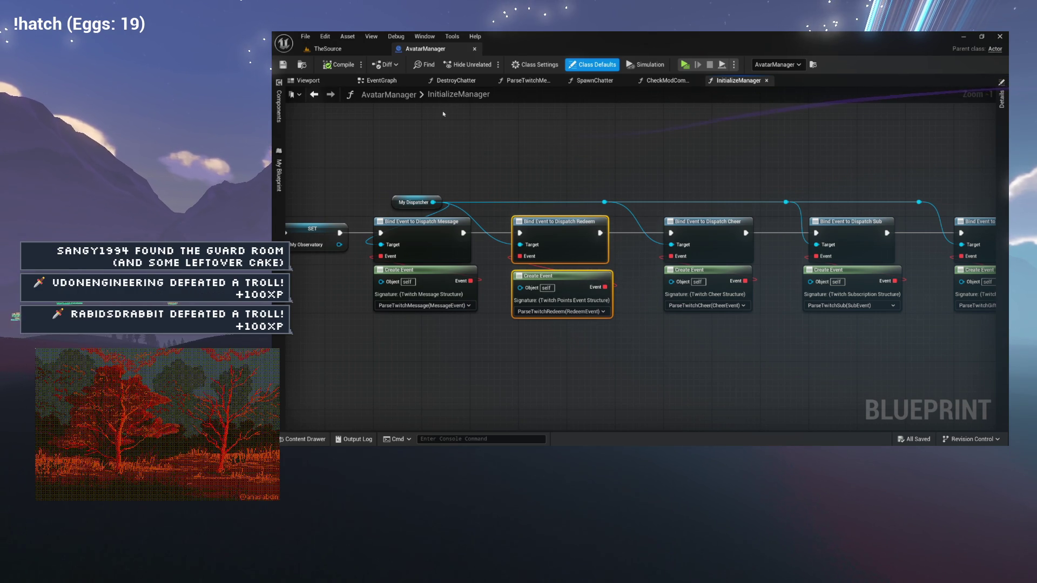
click(386, 82)
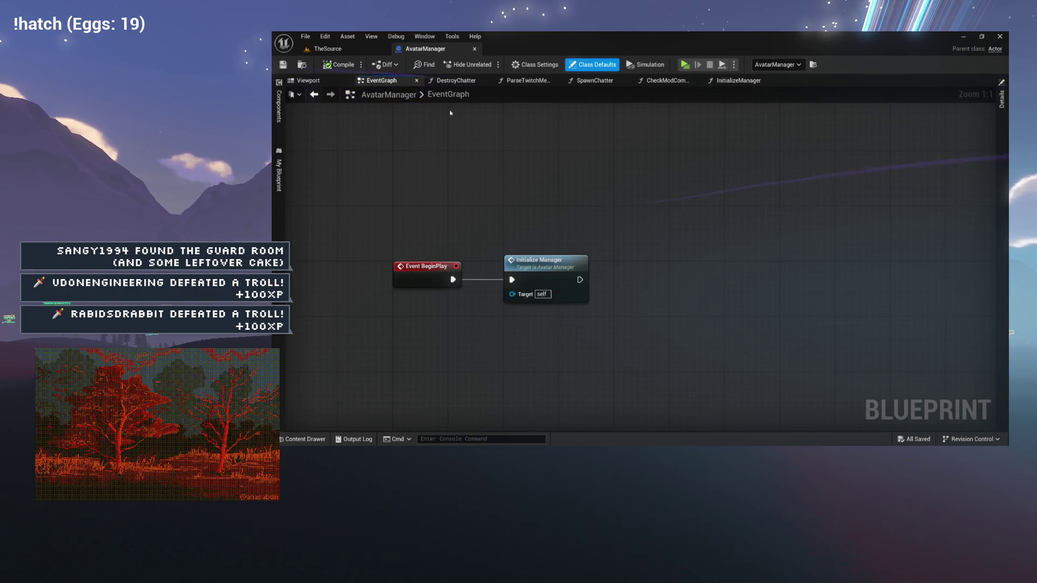
drag(522, 179, 539, 169)
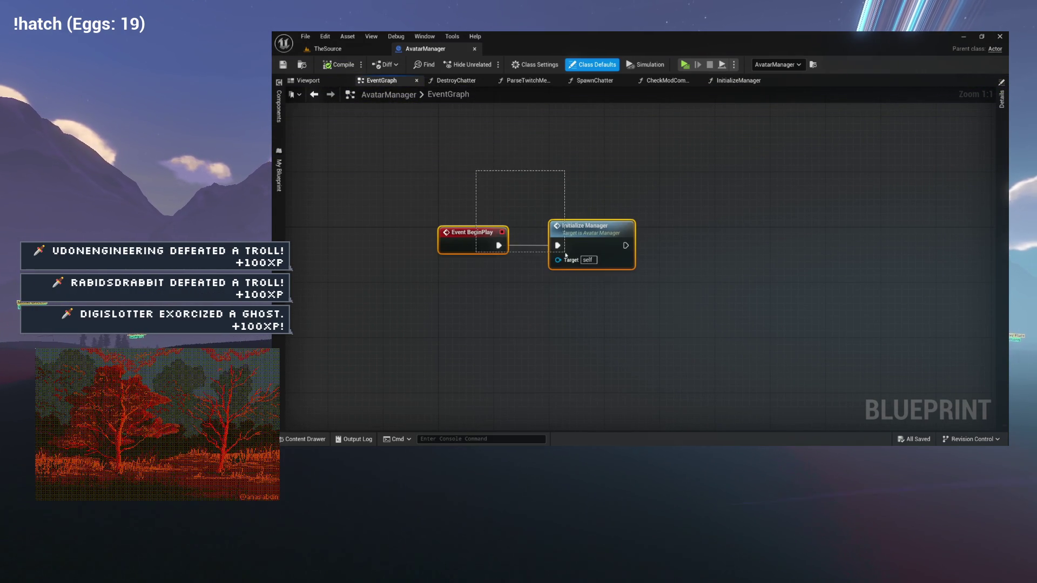
click(679, 236)
drag(678, 236, 654, 218)
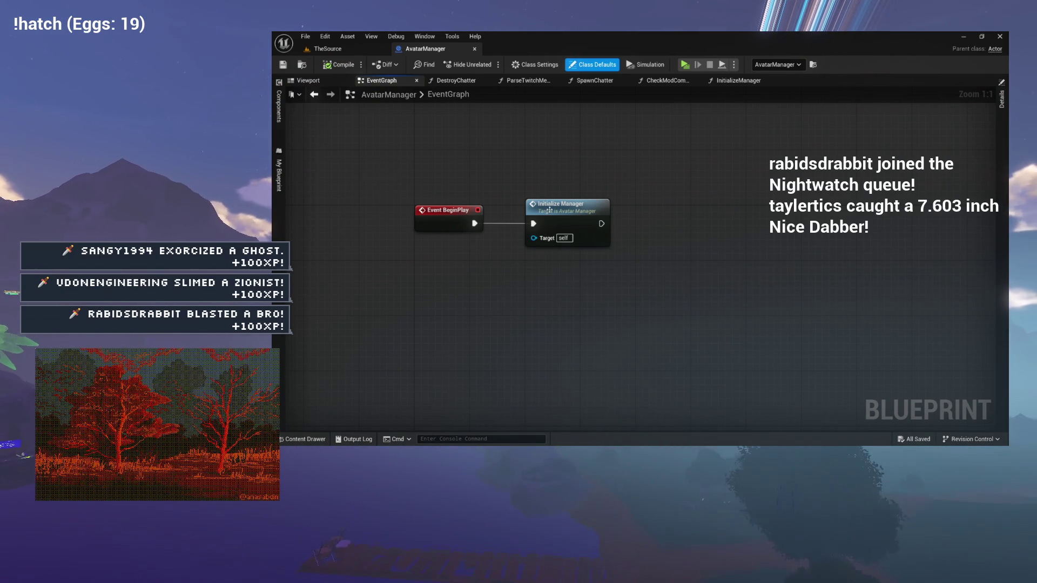
click(738, 81)
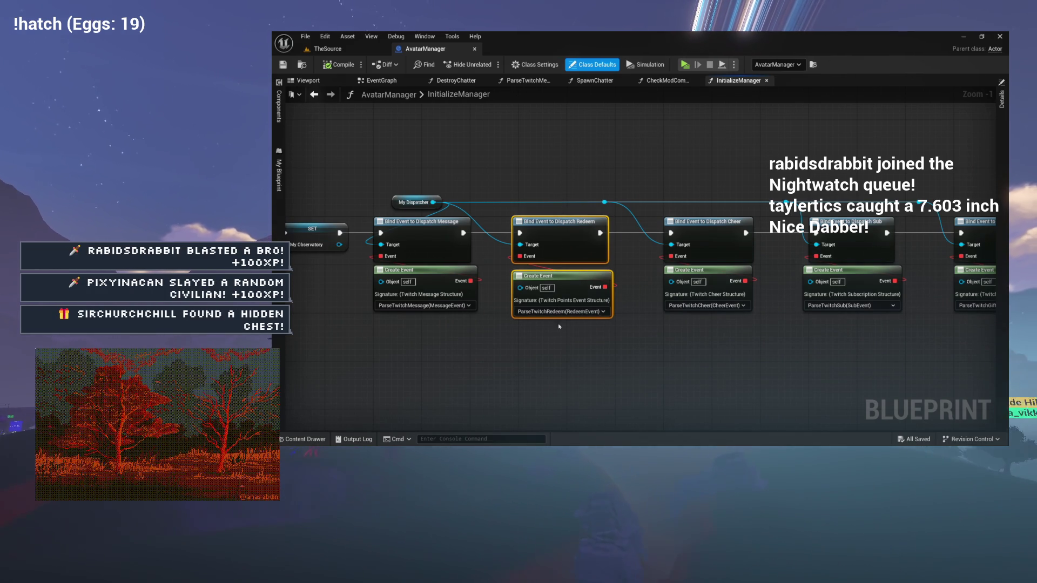
click(280, 175)
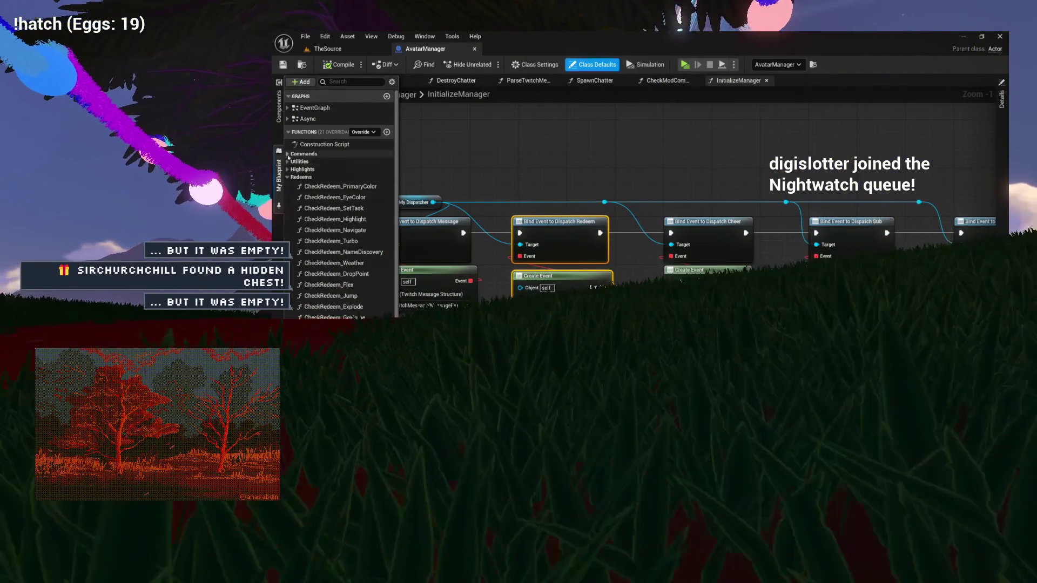
Expand the Utilities category and look over its functions, such as ParseDropCommand.
click(288, 161)
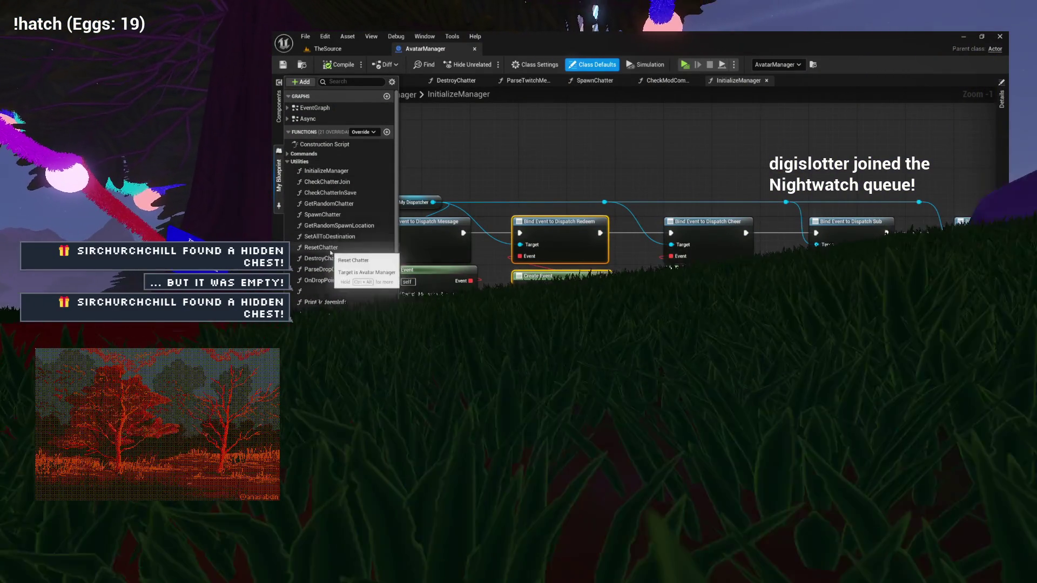
scroll(331, 252, down, 2)
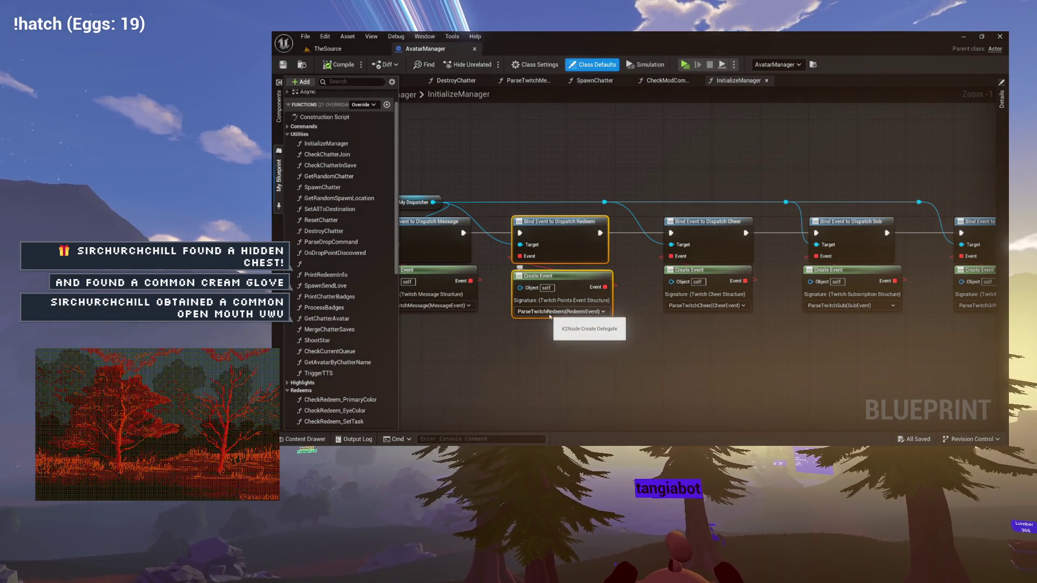
click(330, 242)
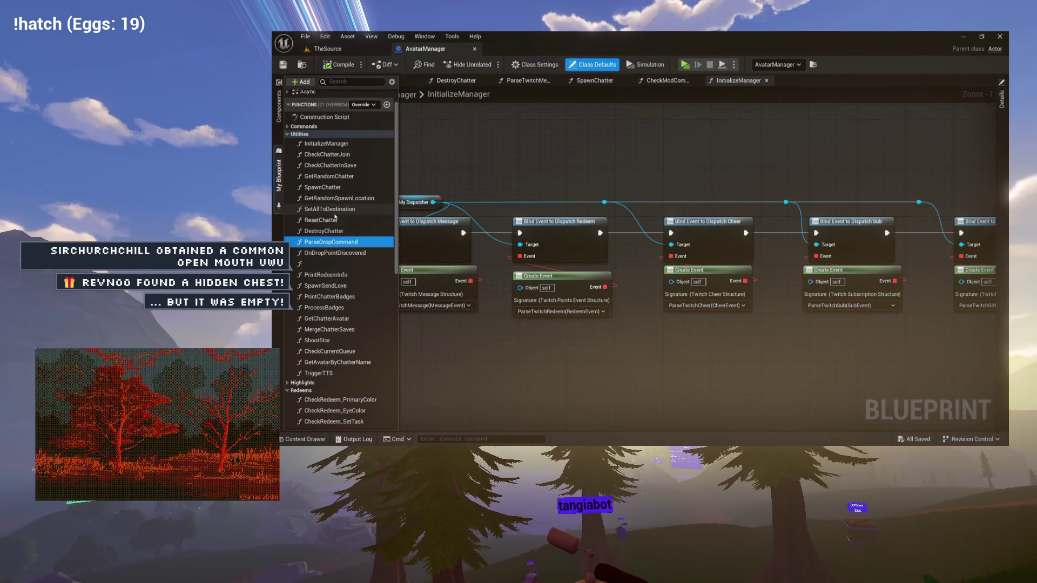
scroll(327, 200, up, 2)
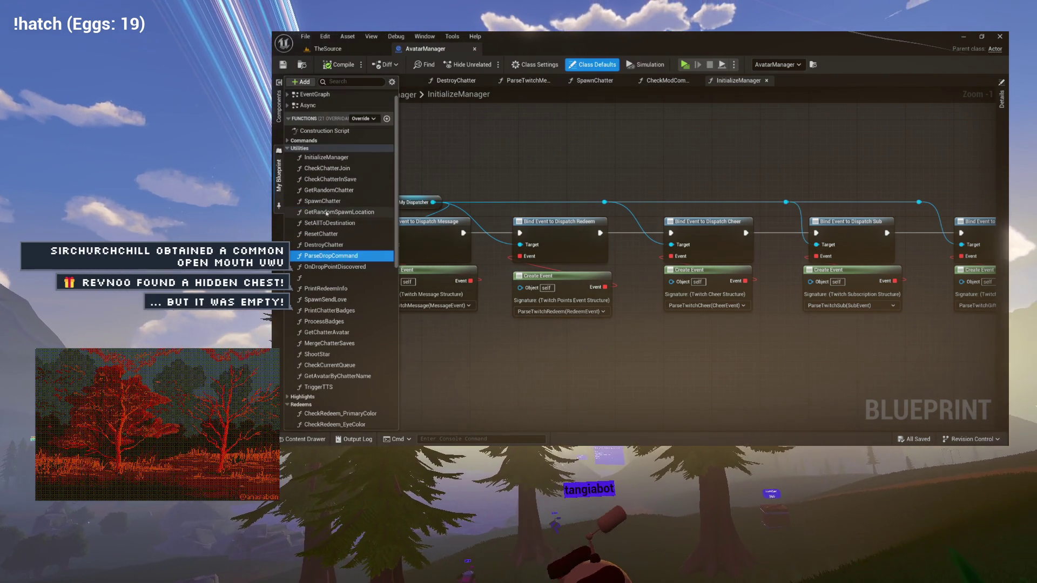
Filter the My Blueprint list with the search term 'parse'.
click(343, 81)
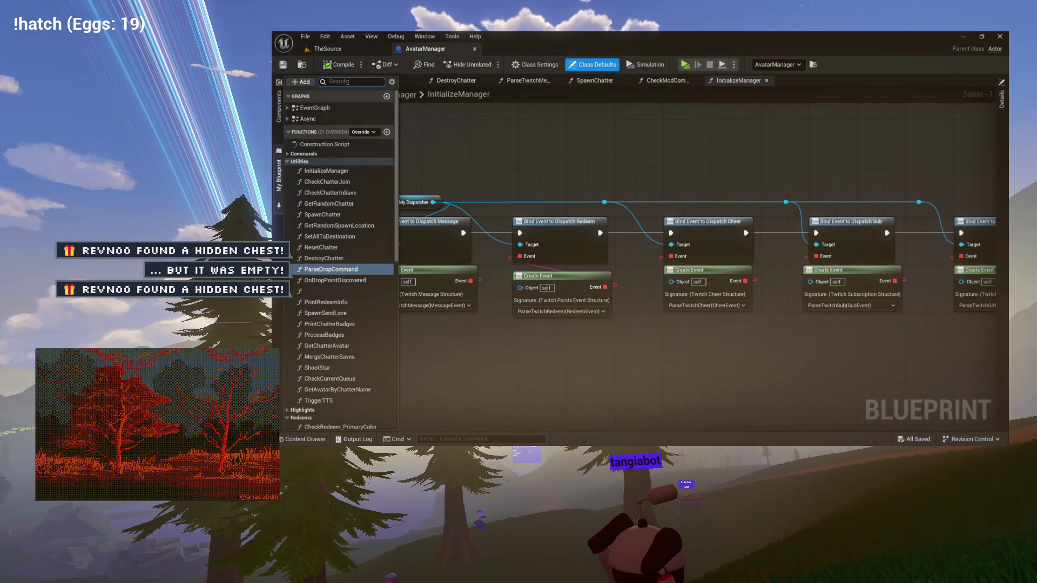
text(re)
key(BackSpace)
key(BackSpace)
text(p)
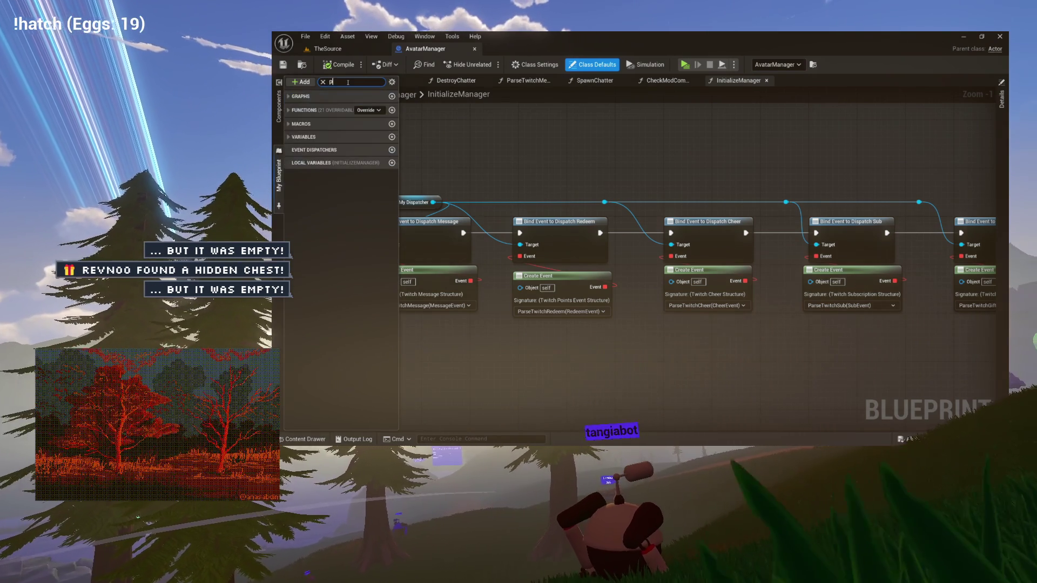
text(arse)
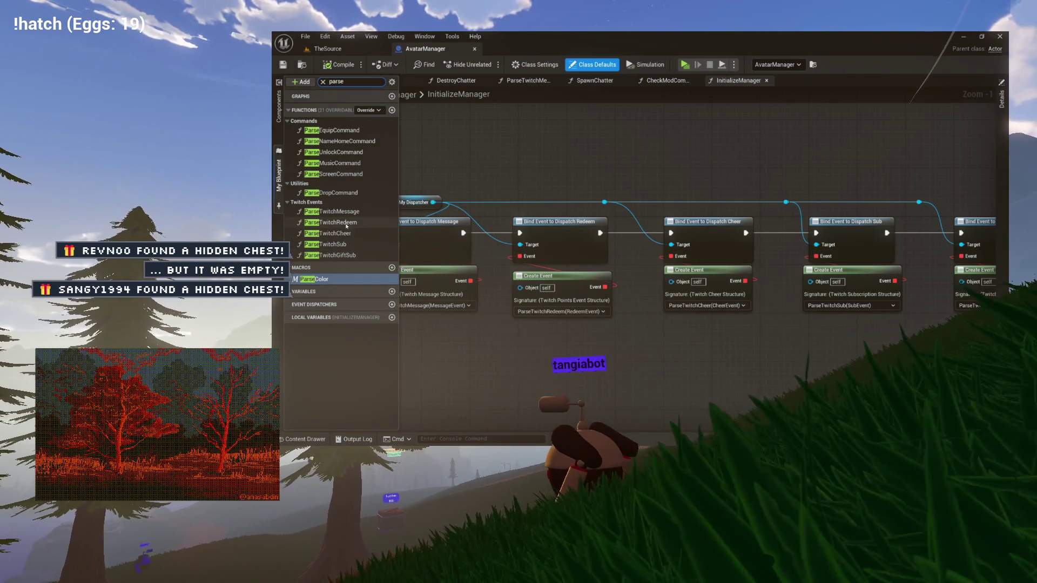
Open ParseTwitchRedeem and follow its Check Redeem chain to the Equip and TTS nodes.
double_click(333, 223)
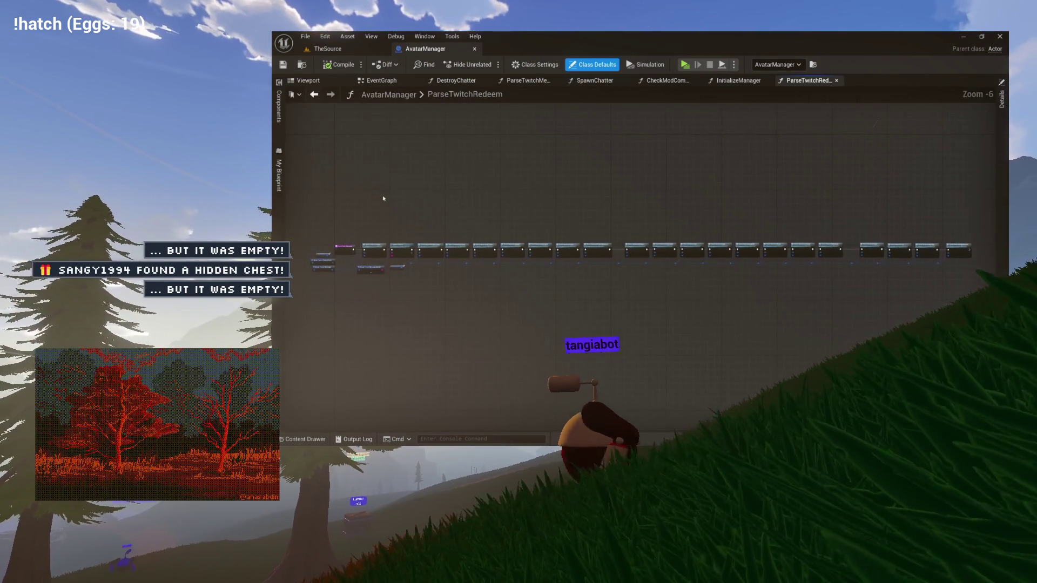
scroll(549, 203, up, 4)
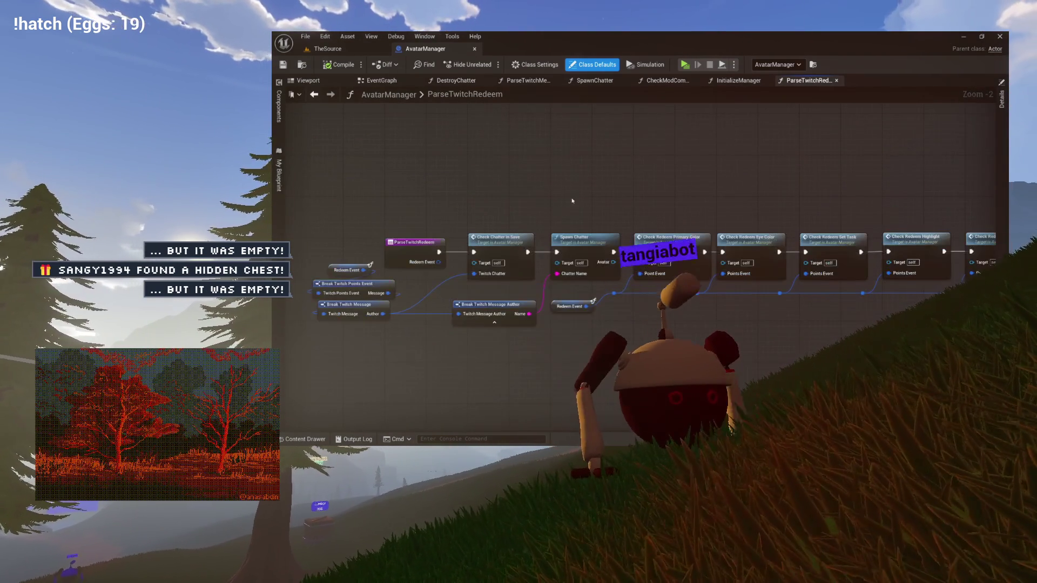
scroll(537, 196, up, 2)
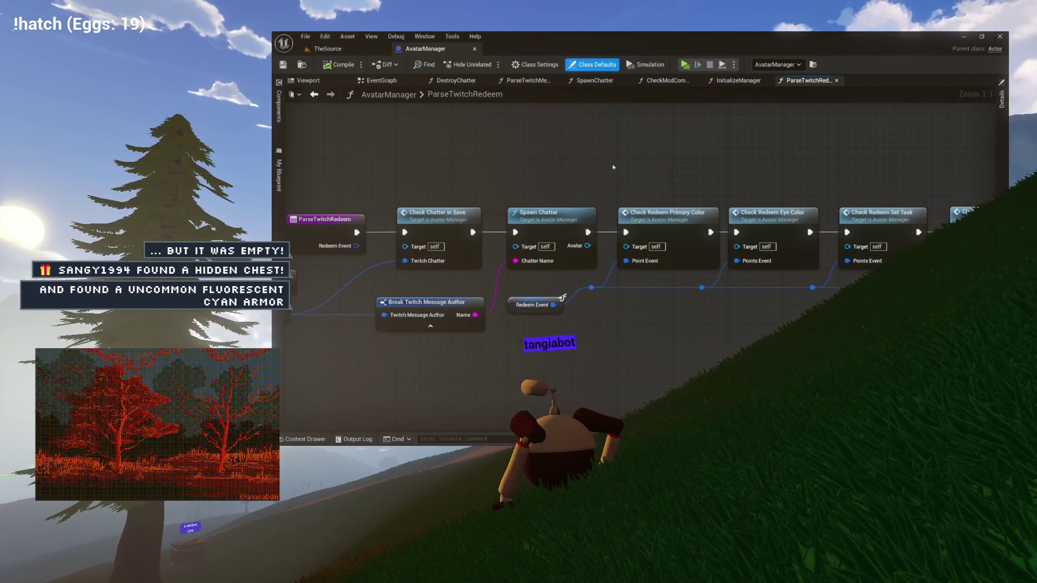
mouse_move(614, 168)
mouse_down()
mouse_move(632, 162)
mouse_move(512, 162)
mouse_up()
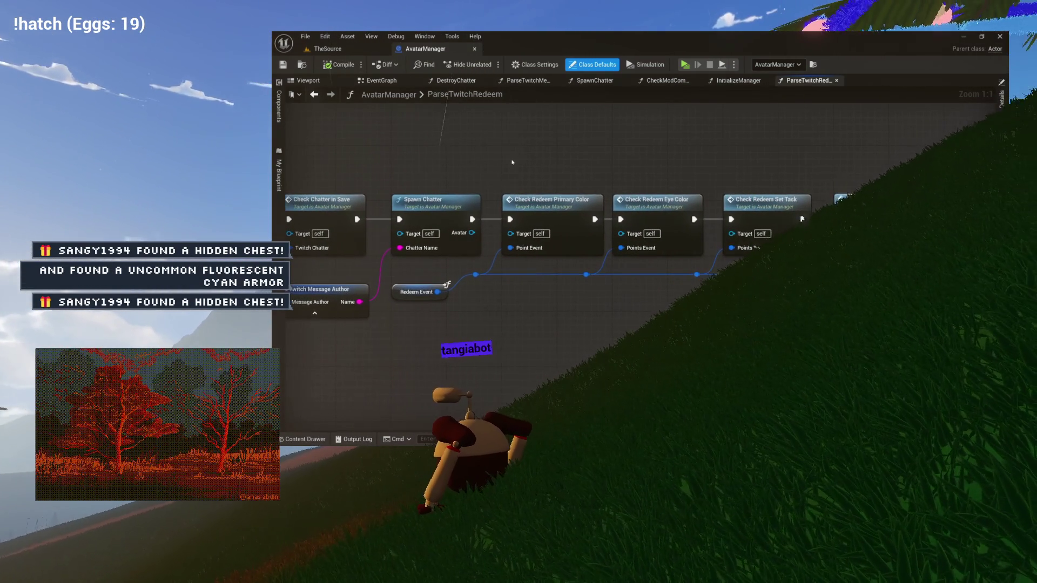
drag(652, 176, 422, 166)
drag(509, 163, 413, 168)
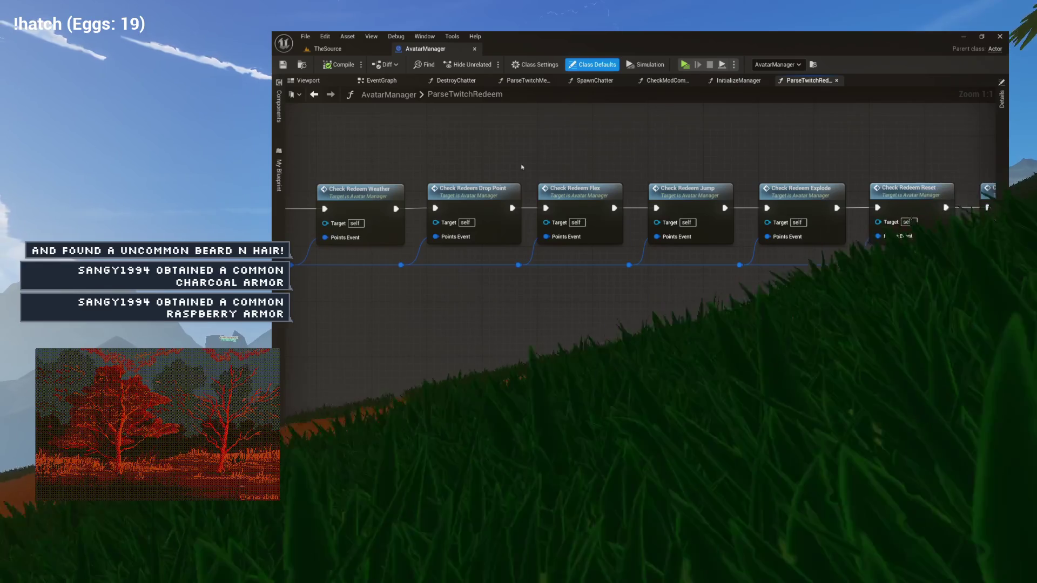
drag(508, 165, 458, 162)
drag(526, 165, 464, 164)
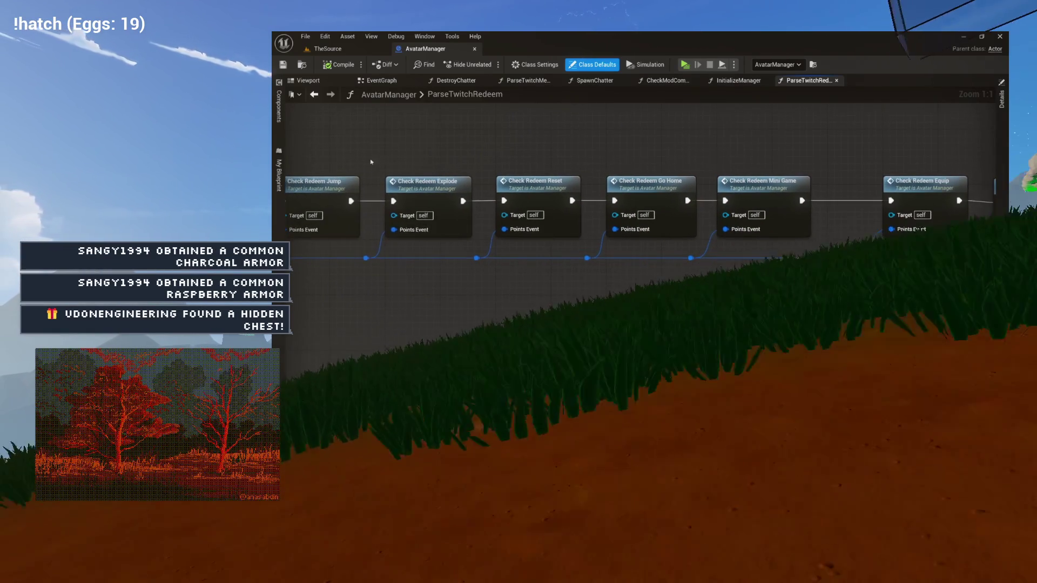
mouse_move(664, 162)
mouse_down()
mouse_move(398, 162)
mouse_move(498, 160)
mouse_up()
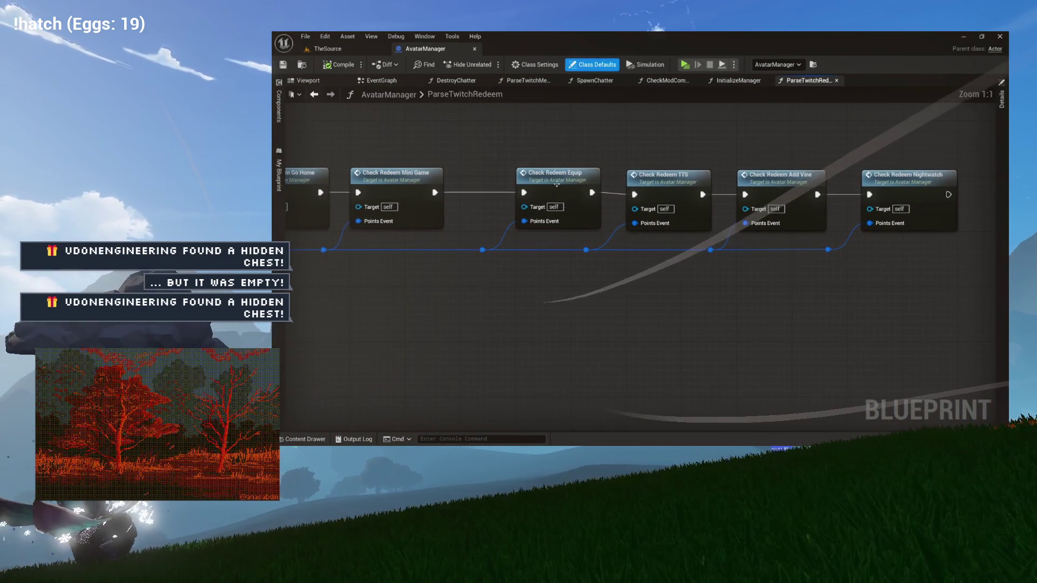
scroll(557, 184, up, 4)
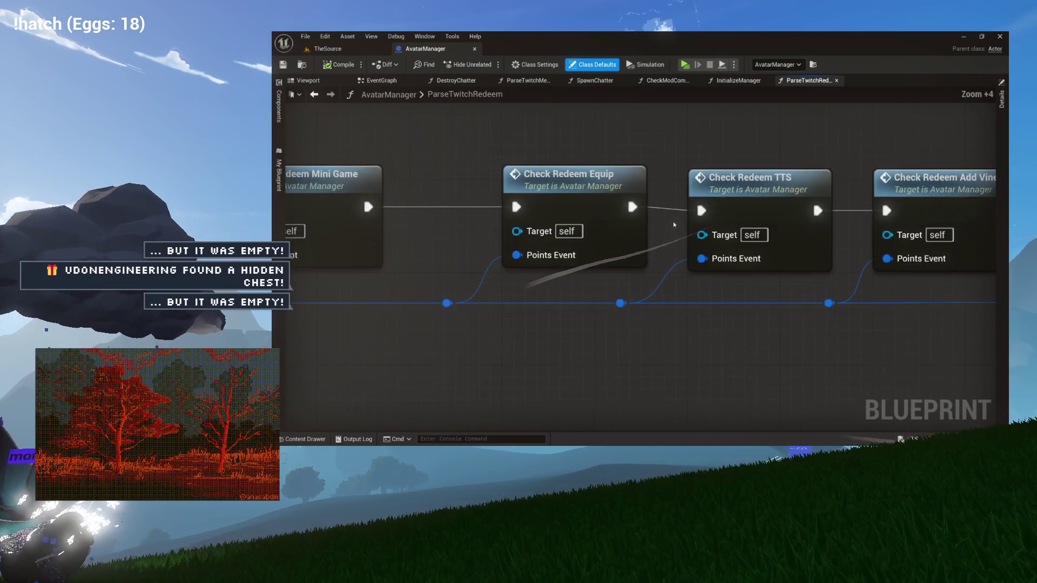
scroll(673, 224, down, 6)
Raise the TTS, Add Vine and Nightwatch nodes into line with the row.
drag(634, 176, 789, 219)
click(619, 215)
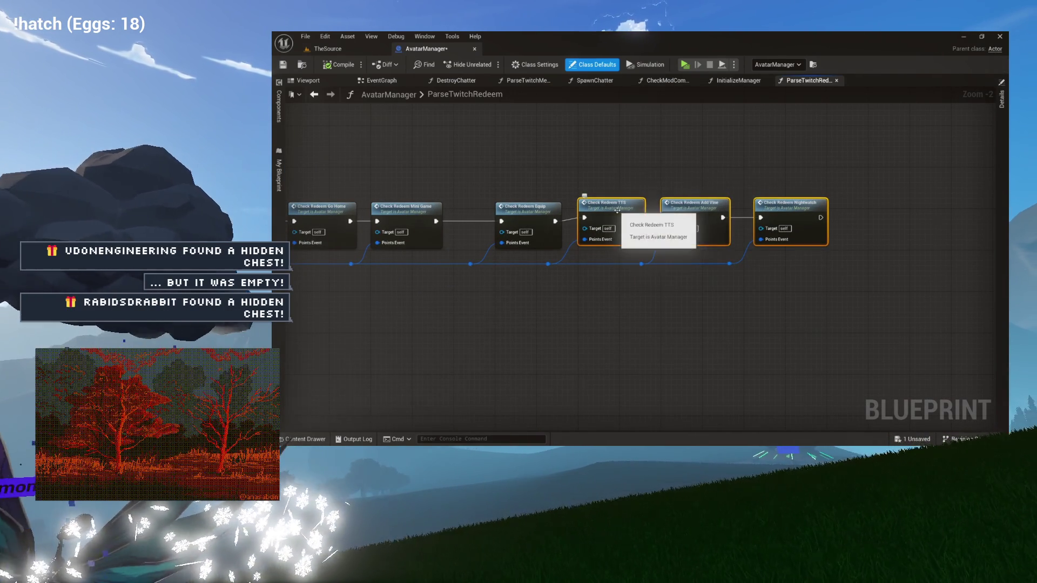
drag(619, 219, 619, 213)
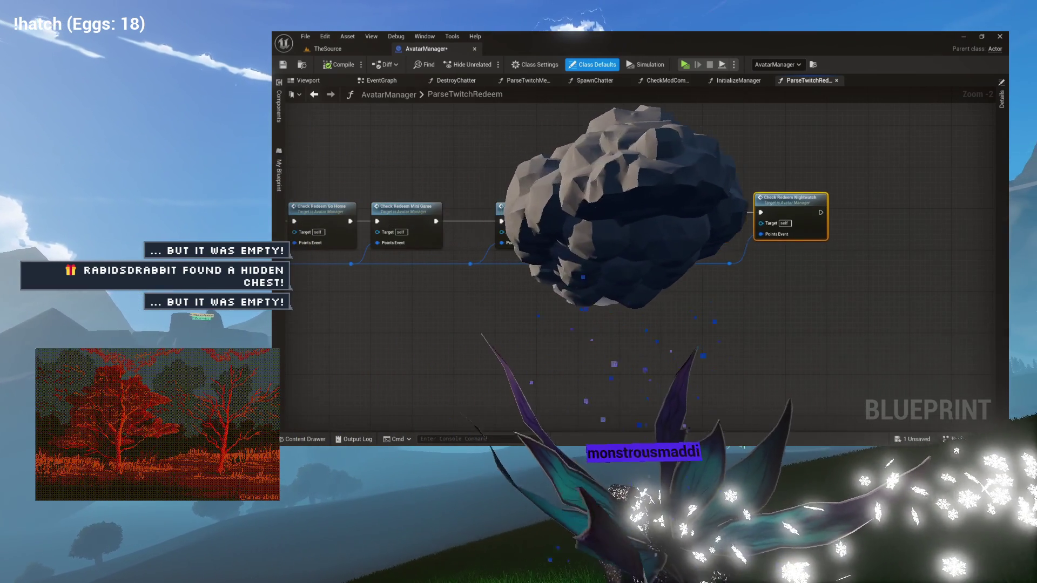
scroll(620, 212, up, 2)
scroll(616, 208, up, 5)
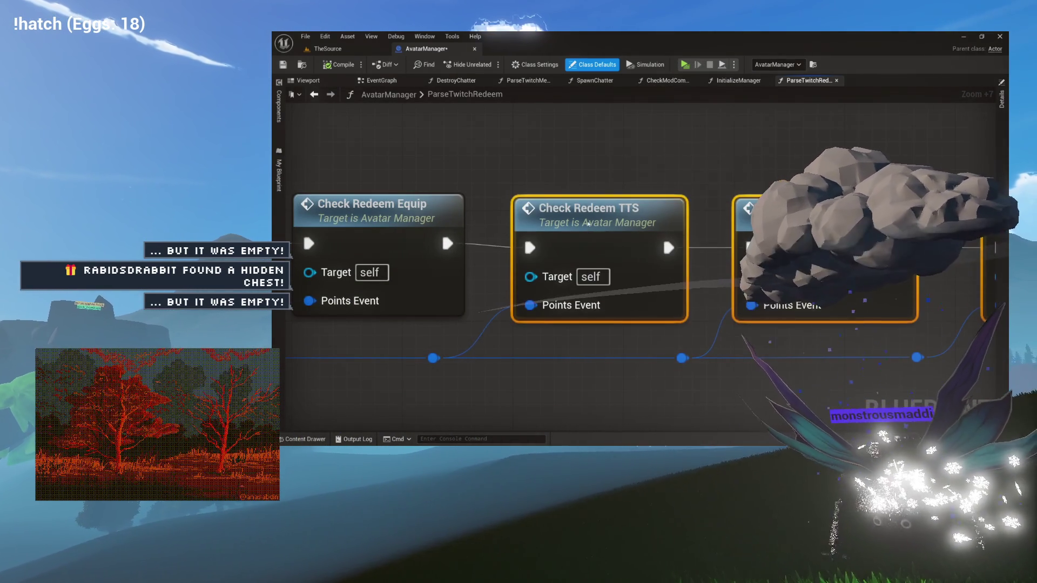
scroll(590, 220, down, 7)
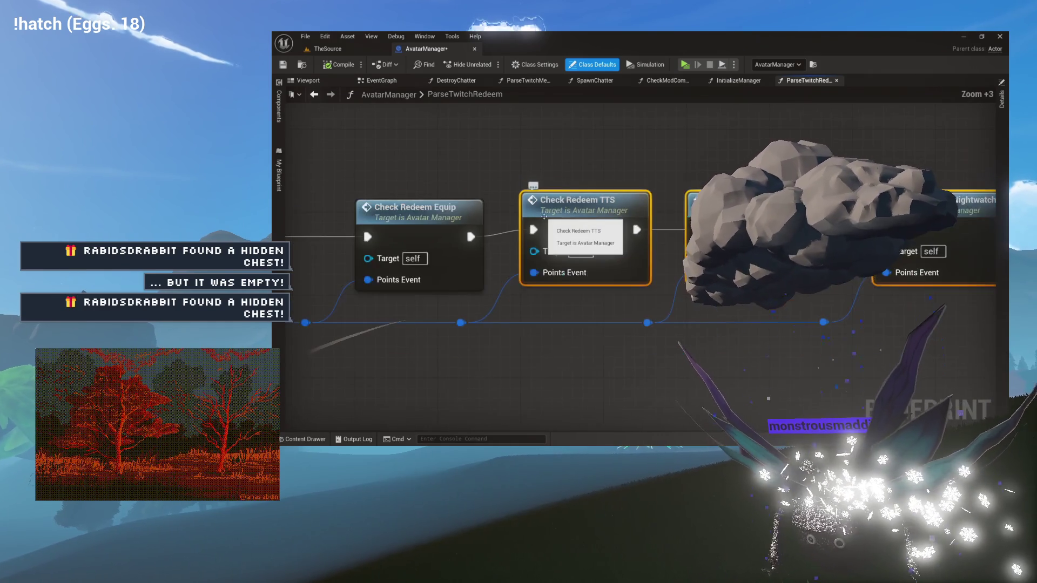
scroll(590, 220, down, 8)
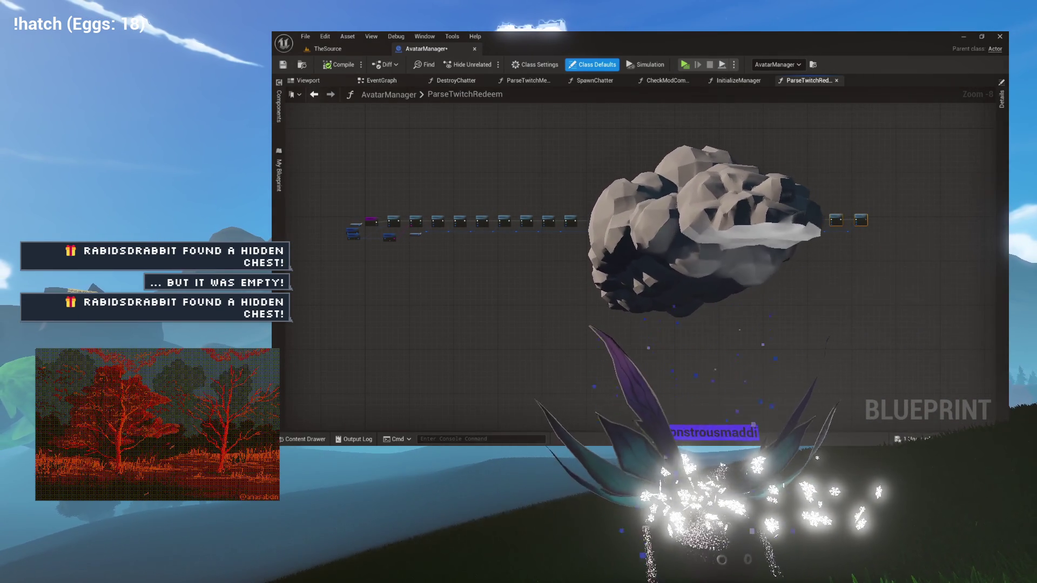
scroll(817, 220, up, 5)
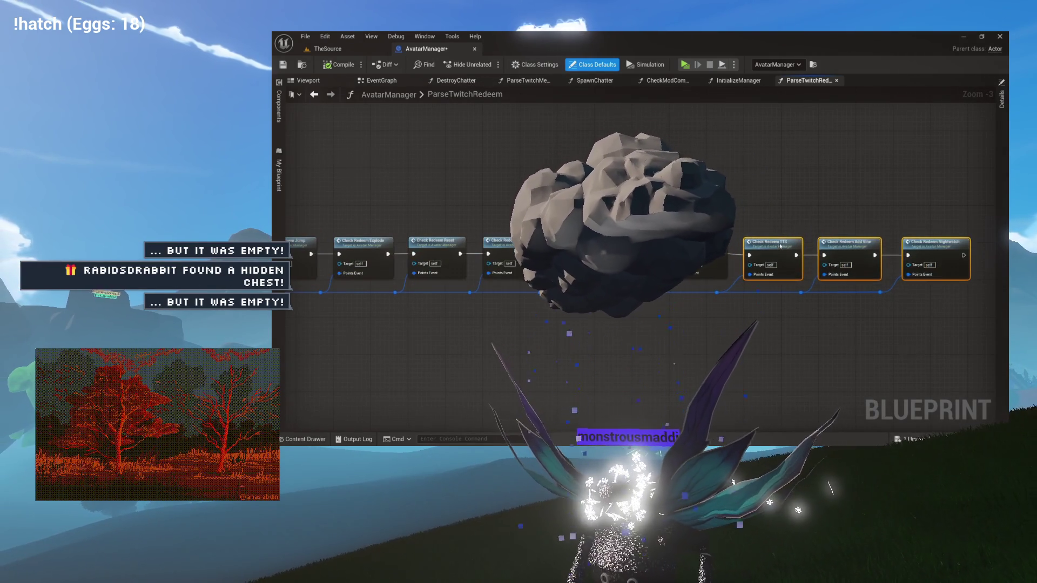
scroll(749, 228, down, 1)
scroll(749, 228, down, 4)
Select the full row of Check Redeem nodes and zoom to check their alignment.
mouse_move(856, 223)
mouse_down()
mouse_move(702, 227)
mouse_move(697, 237)
mouse_up()
scroll(455, 240, up, 4)
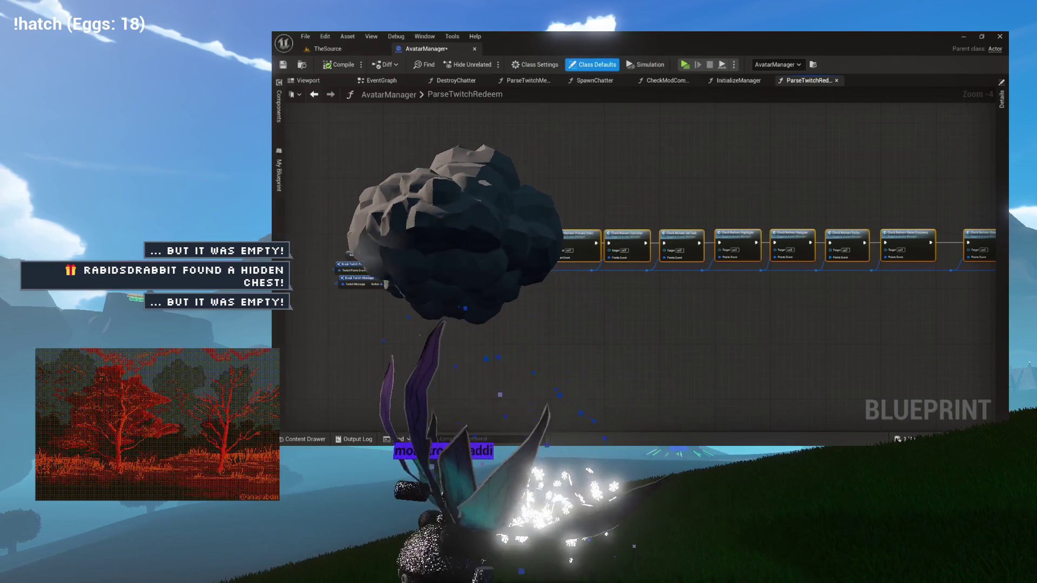
scroll(539, 241, down, 4)
scroll(610, 252, up, 9)
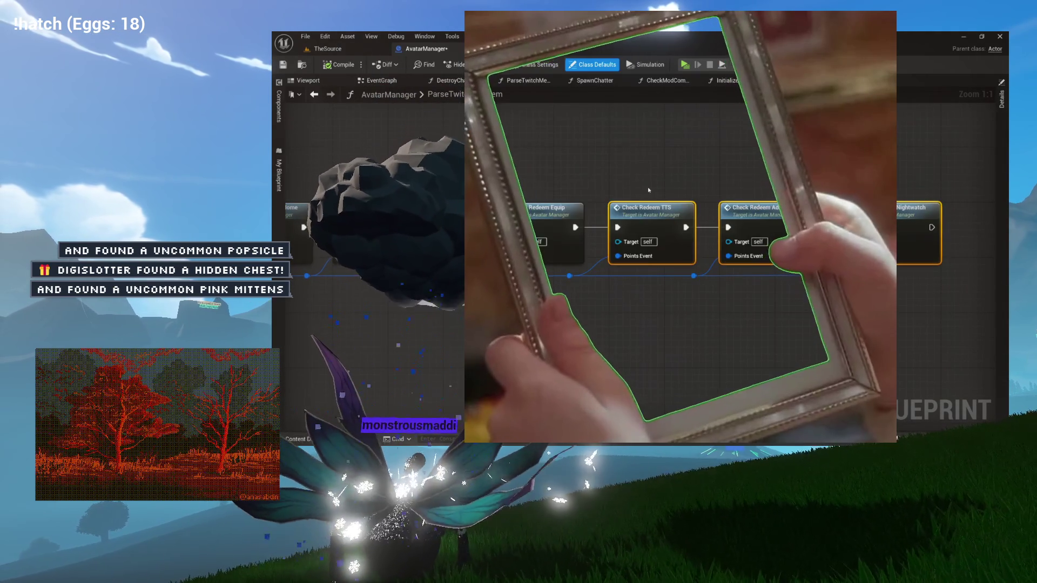
scroll(647, 187, down, 7)
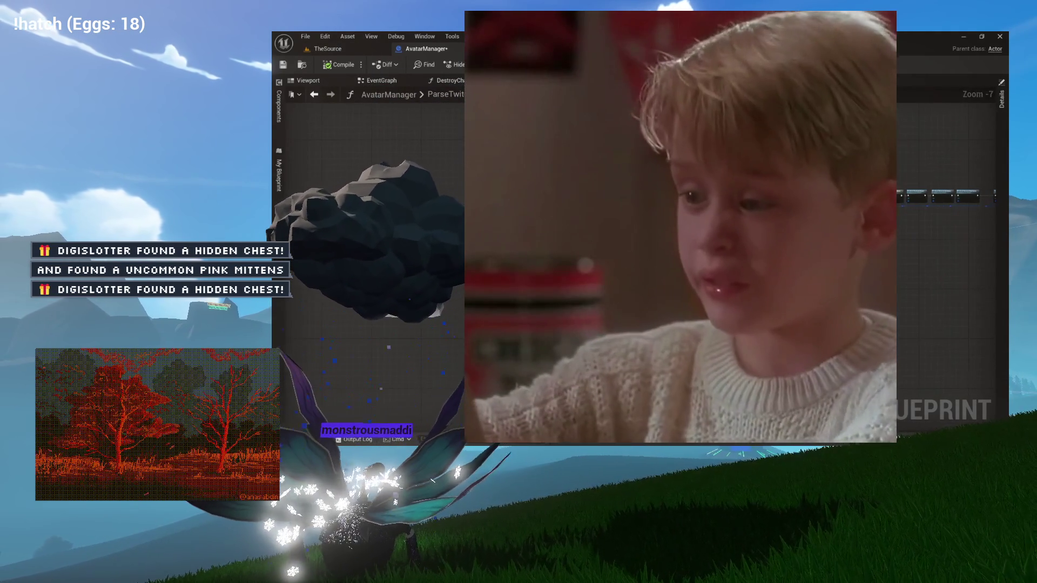
scroll(488, 199, up, 4)
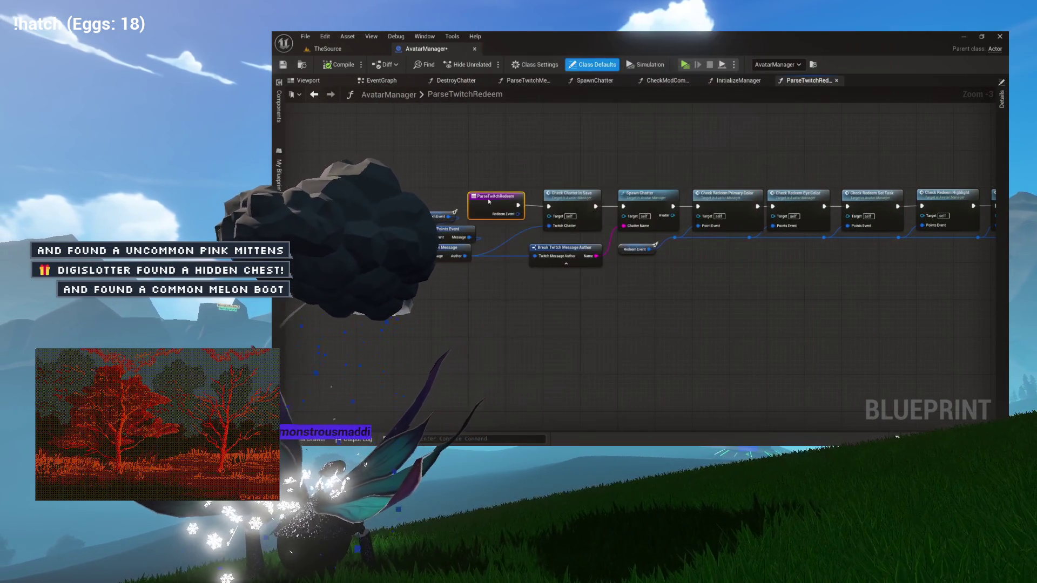
Move the ParseTwitchRedeem entry node and straighten its wire into Check Chatter in Save.
drag(489, 201, 489, 205)
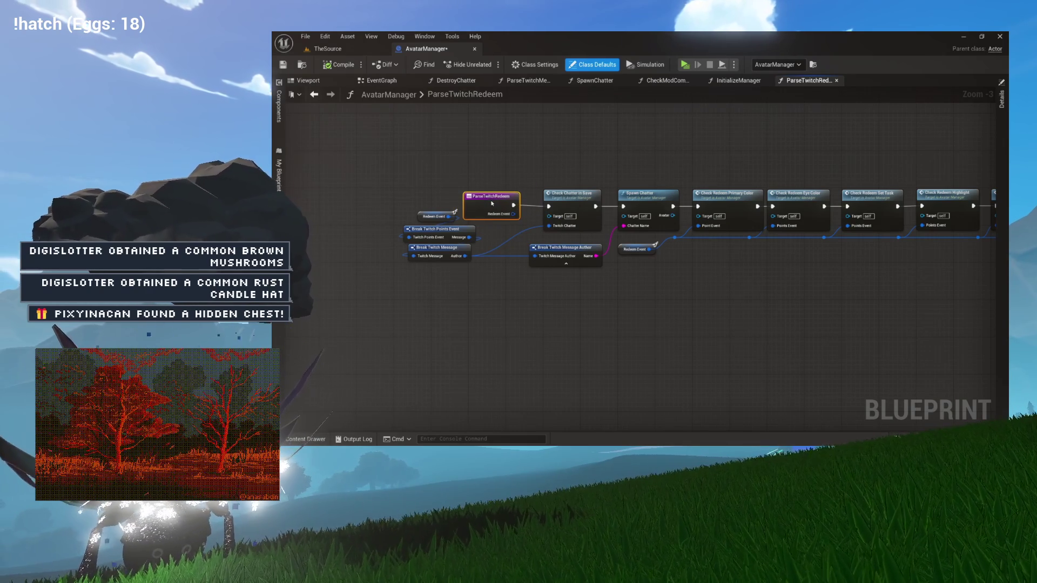
scroll(491, 202, up, 8)
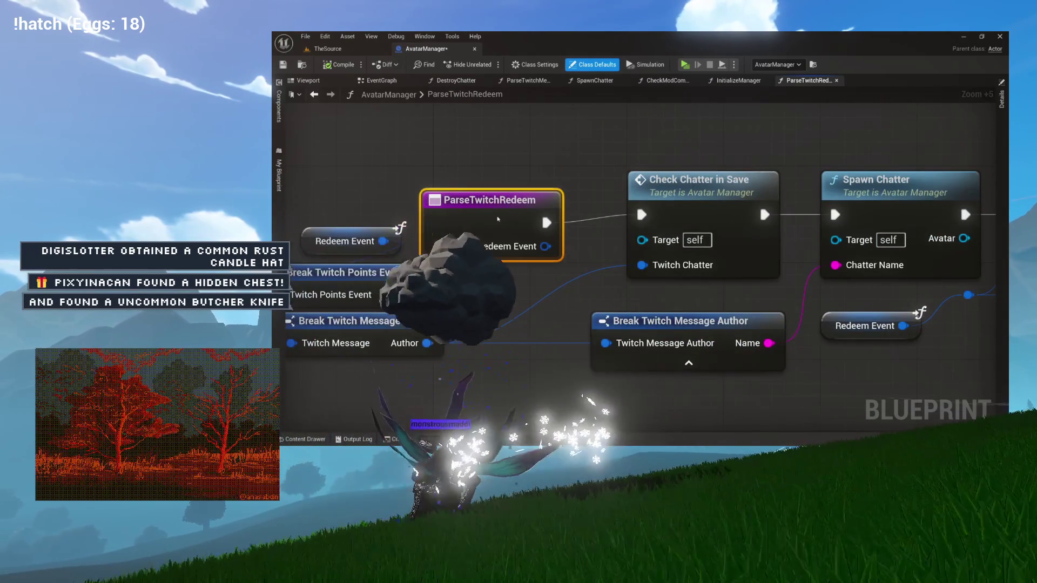
mouse_move(513, 211)
mouse_down()
mouse_move(511, 176)
mouse_move(664, 184)
mouse_up()
key(q)
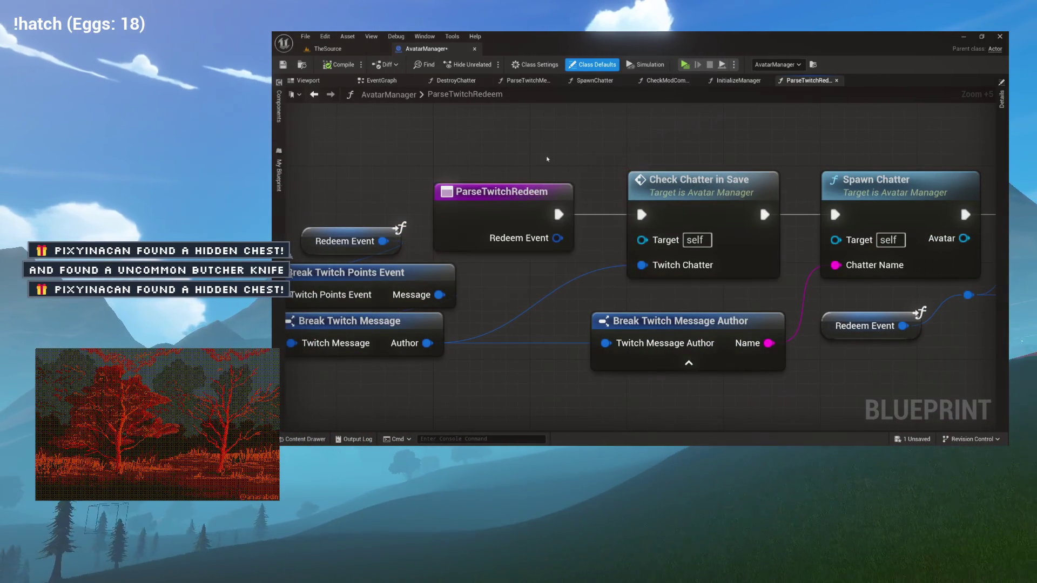
Pan along the node chain and bring back the 'parse'-filtered function list.
scroll(547, 160, down, 10)
scroll(450, 154, up, 3)
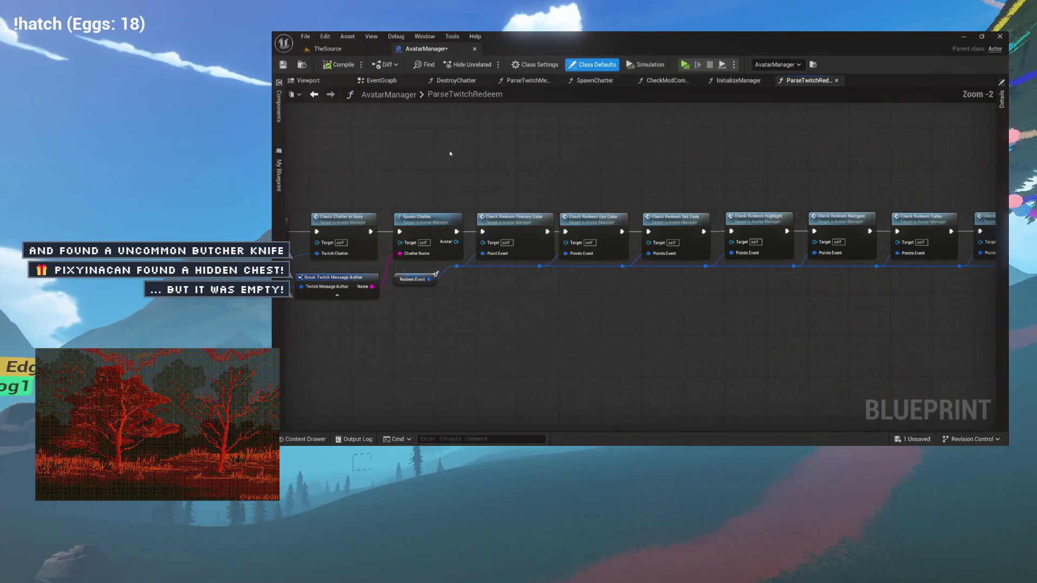
scroll(548, 155, up, 2)
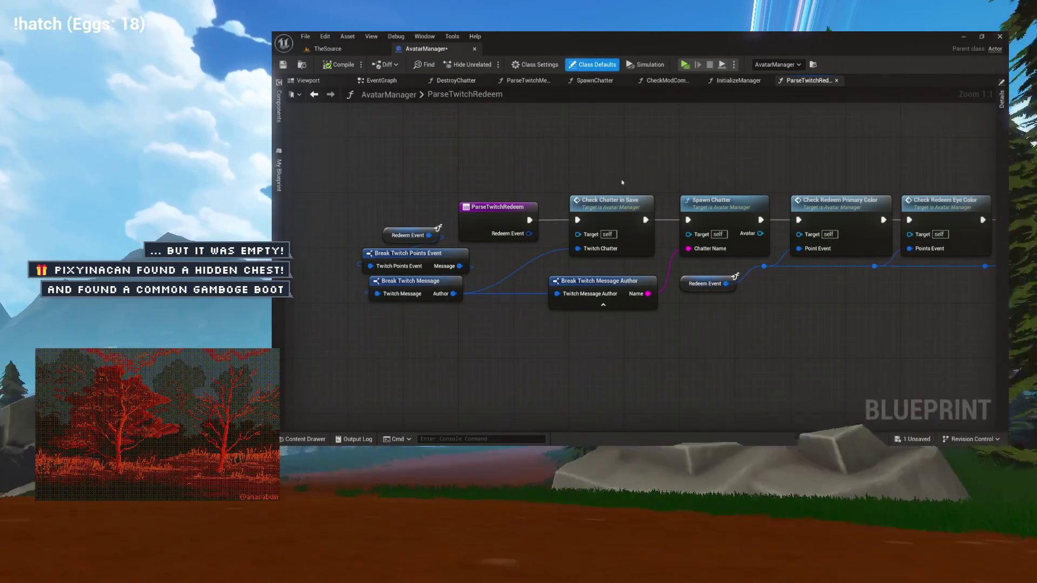
scroll(620, 176, down, 5)
mouse_move(620, 175)
mouse_down()
mouse_move(479, 174)
mouse_move(586, 162)
mouse_move(475, 150)
mouse_up()
scroll(546, 164, up, 5)
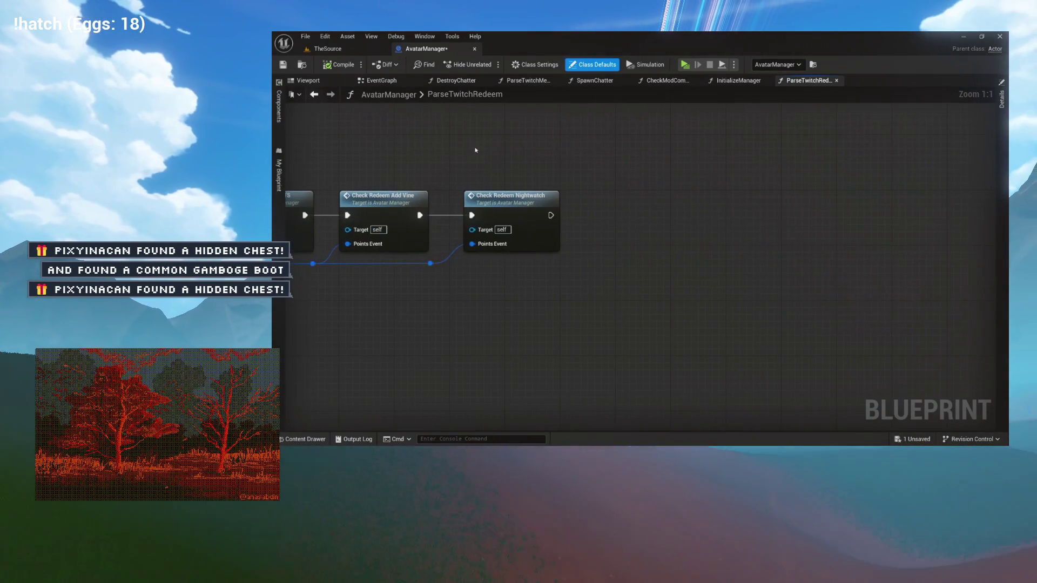
click(279, 173)
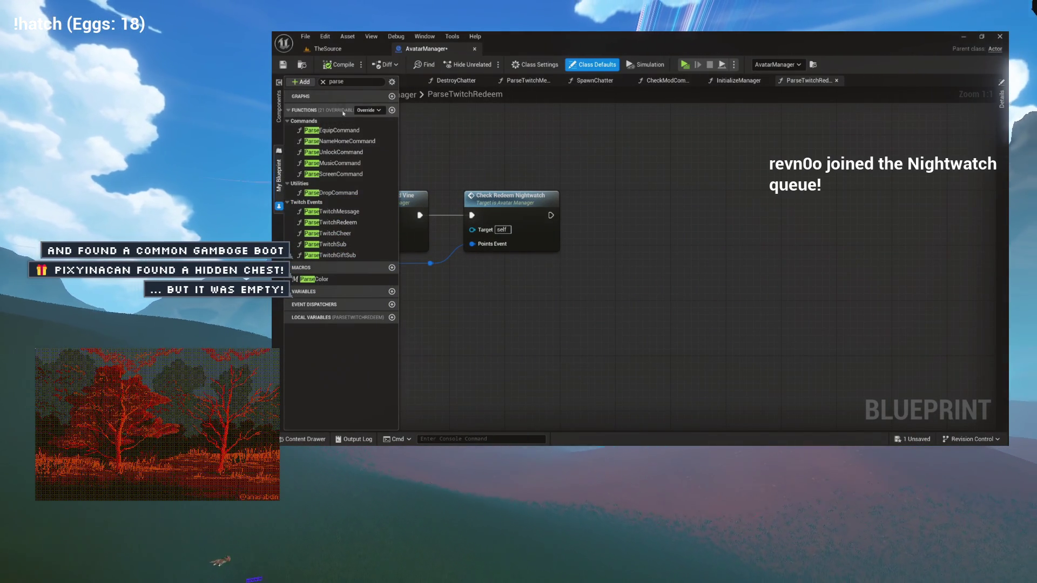
Clear the search filter and add a new function named CheckExplainRedeem.
click(323, 82)
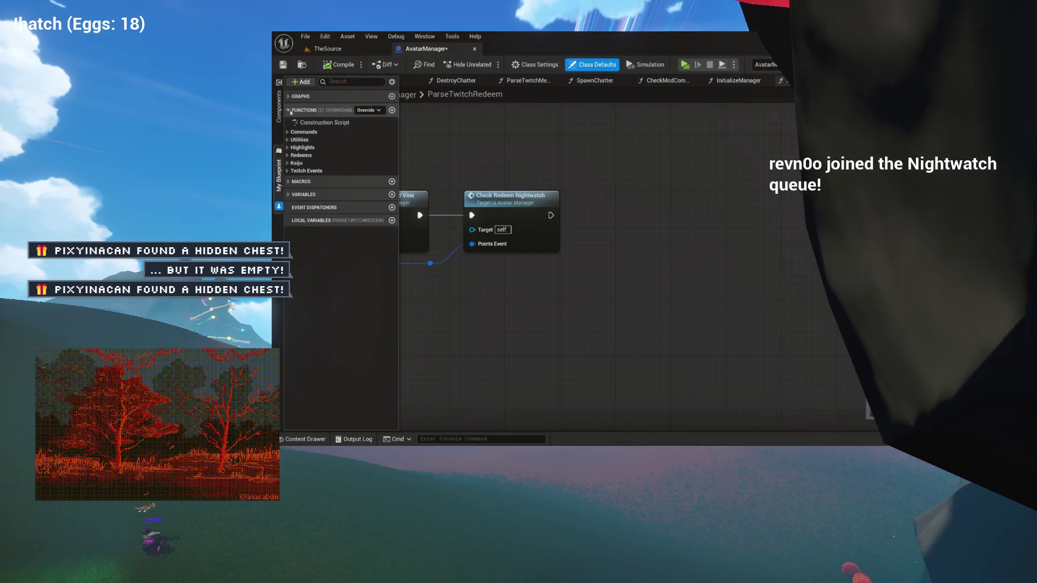
click(290, 171)
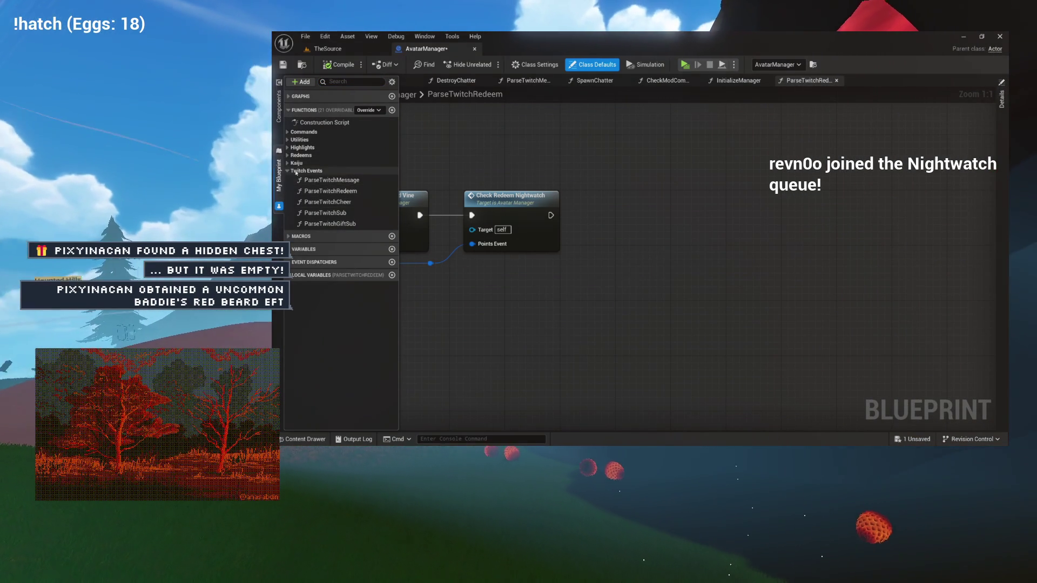
click(392, 111)
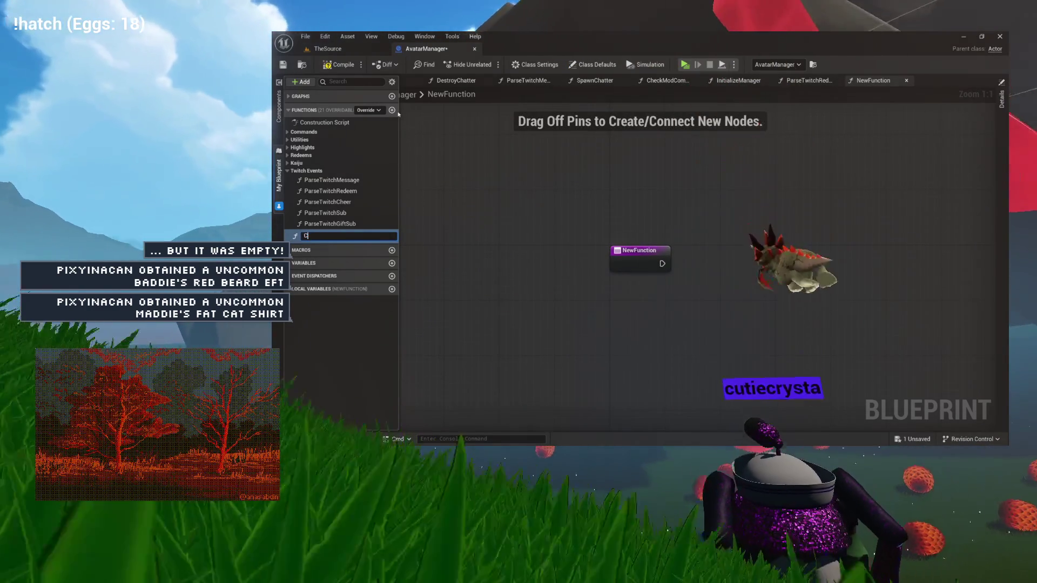
text(CheckExplainRedee)
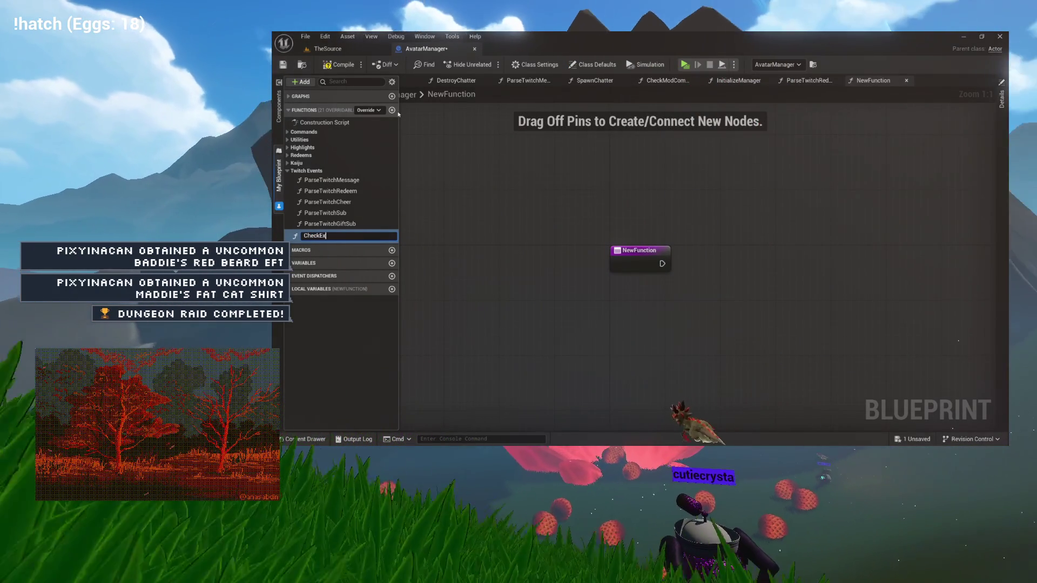
text(m)
key(Return)
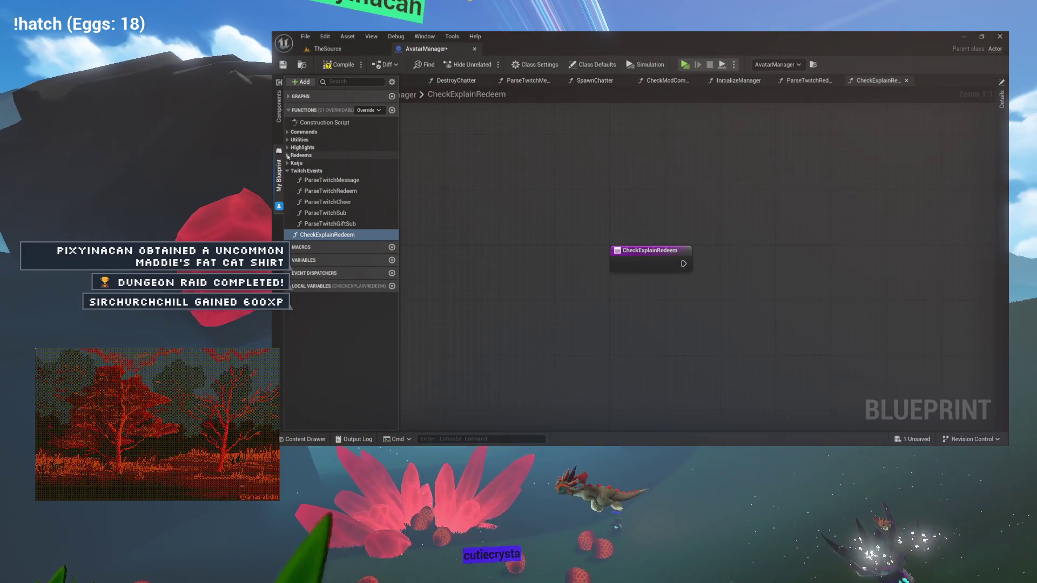
click(288, 156)
scroll(333, 264, down, 3)
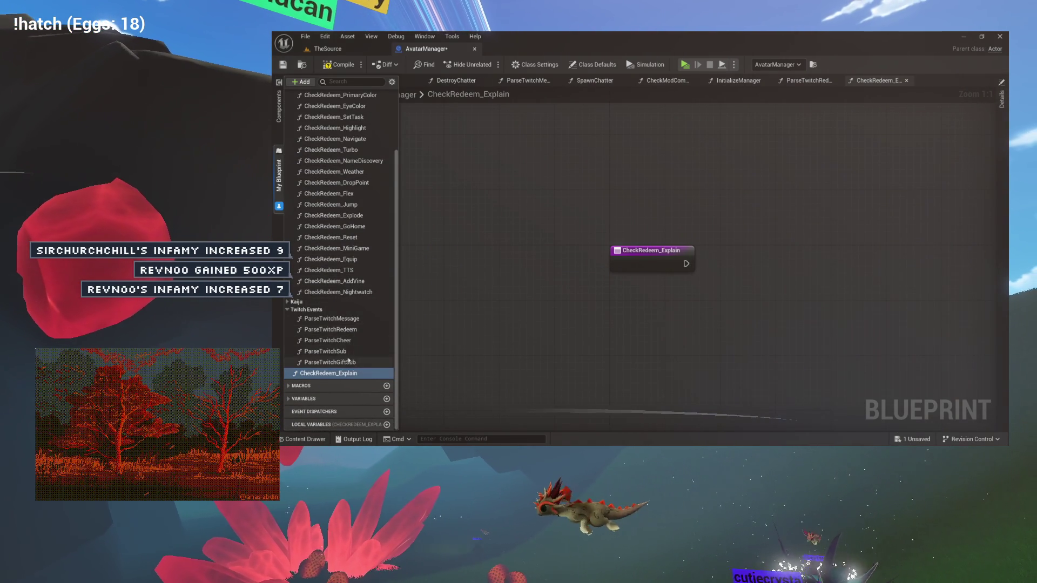
Move CheckRedeem_Explain into the Redeems category and open CheckRedeem_Nightwatch for reference.
scroll(349, 361, up, 2)
drag(341, 402, 332, 218)
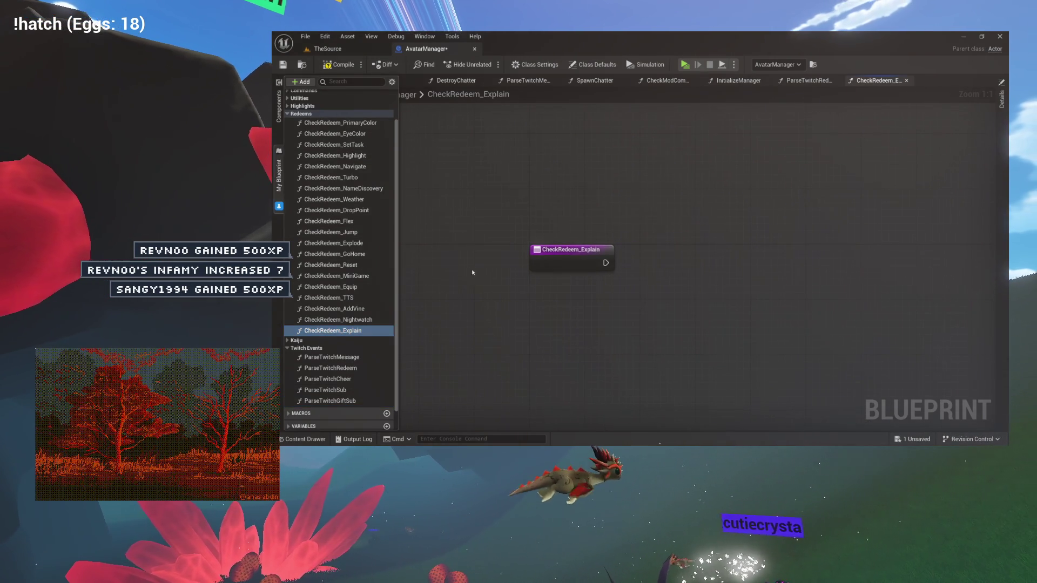
click(534, 258)
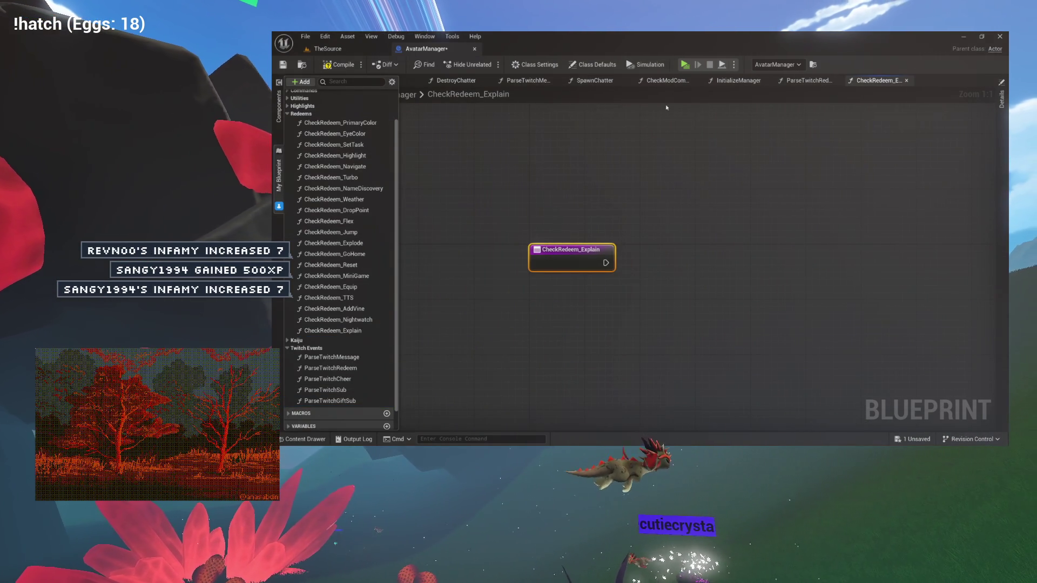
double_click(332, 320)
scroll(605, 265, up, 10)
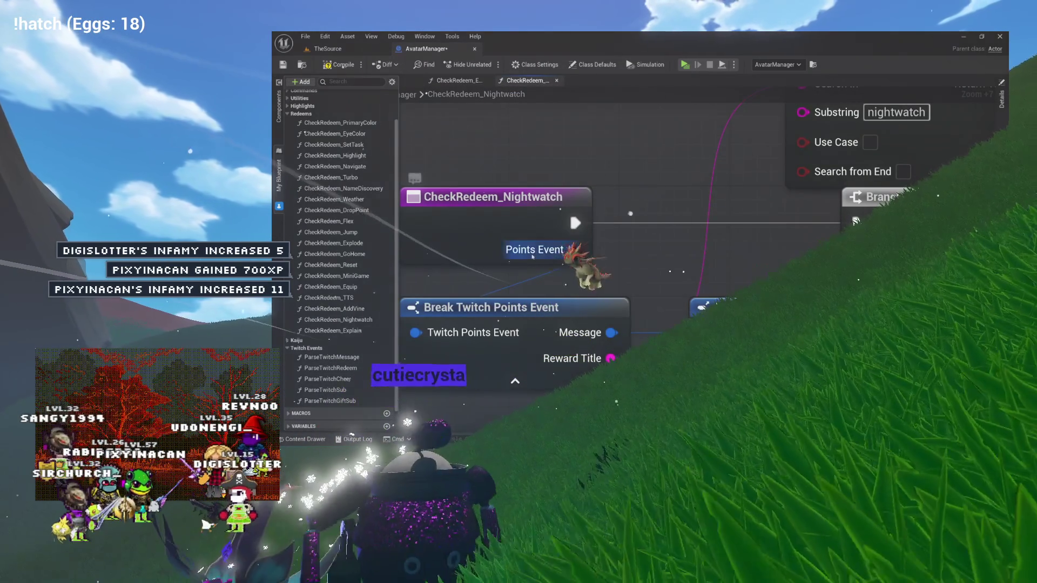
Add a Twitch Points Event structure input named PointsEvent to the CheckRedeem_Explain entry node.
click(454, 80)
click(565, 251)
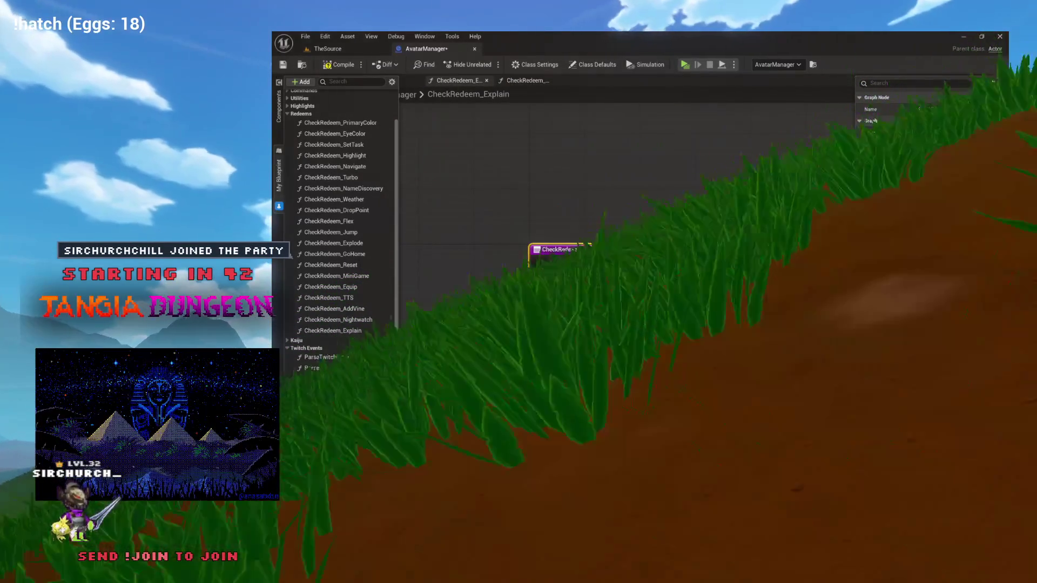
click(993, 226)
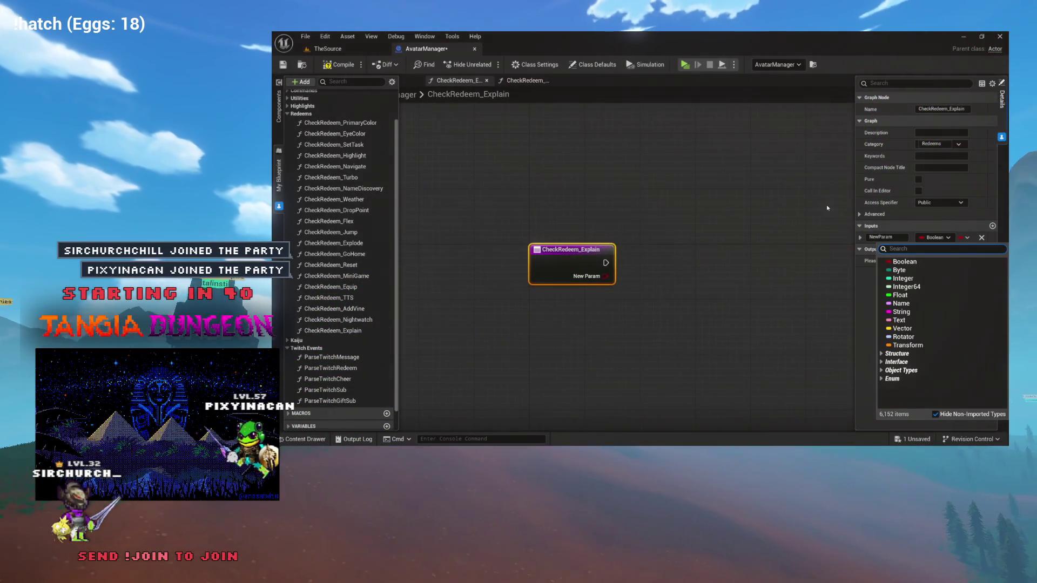
text(twitch )
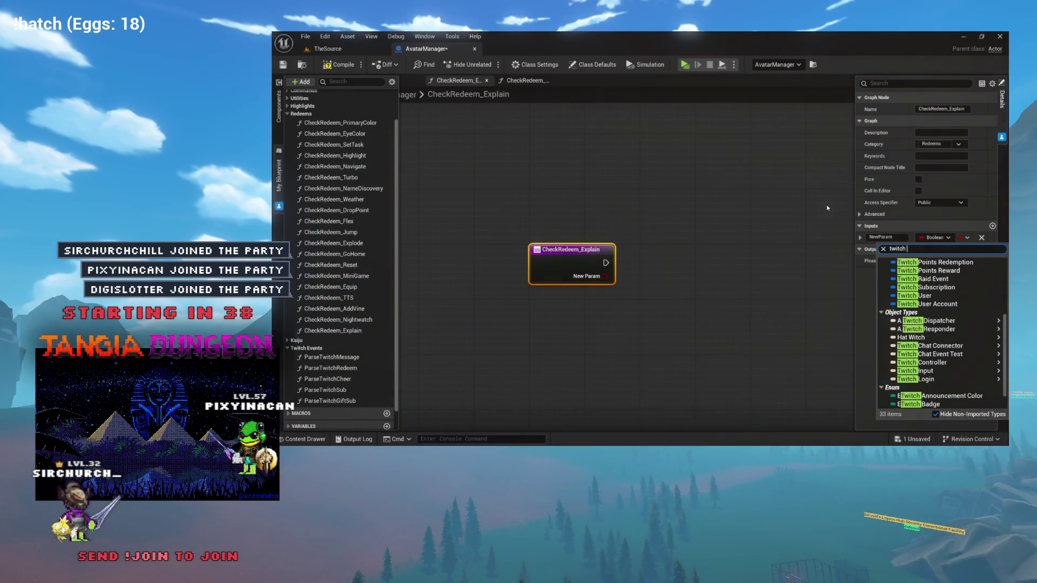
text(points st)
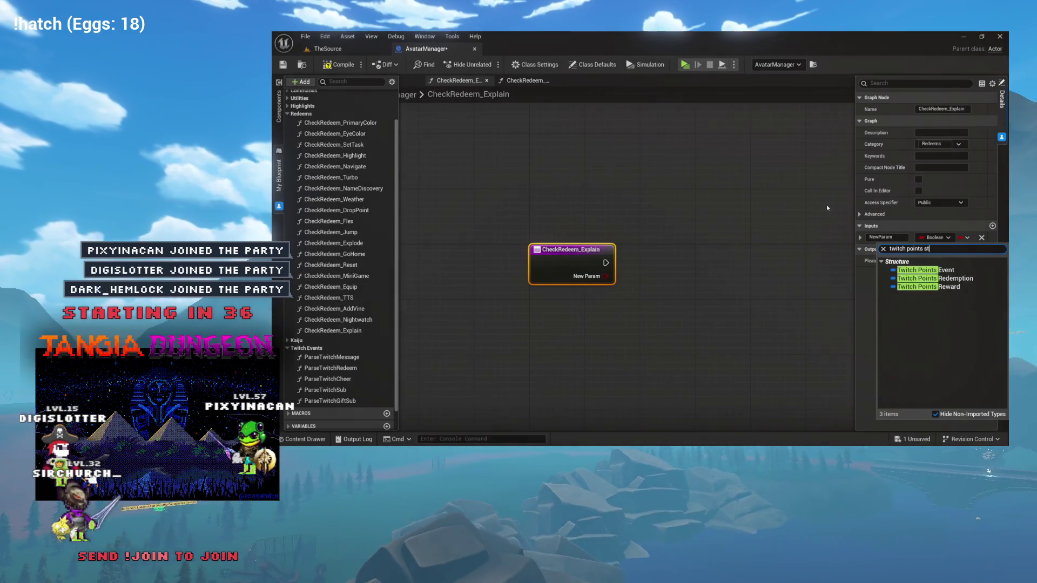
text(r)
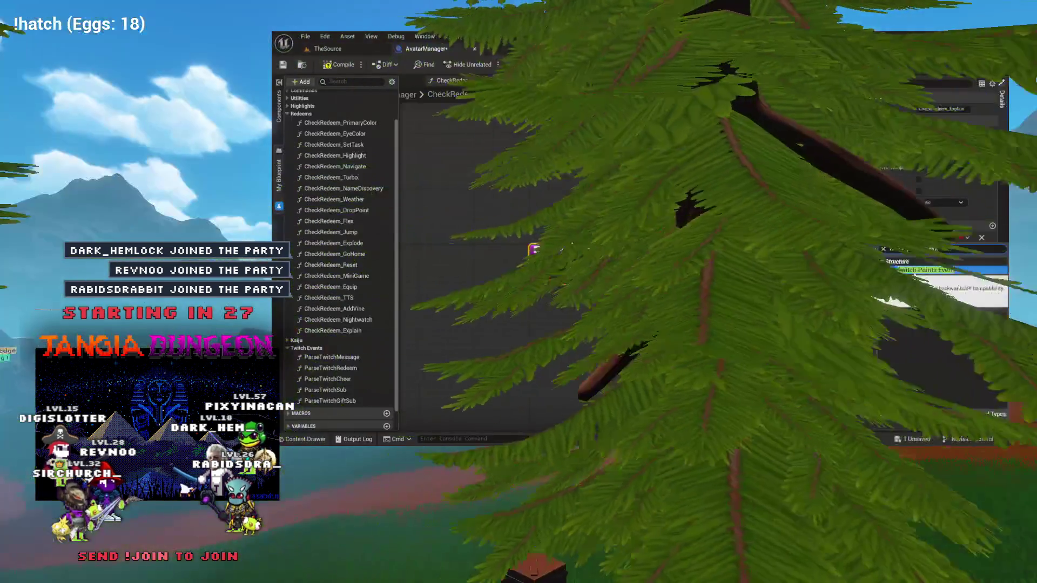
click(925, 270)
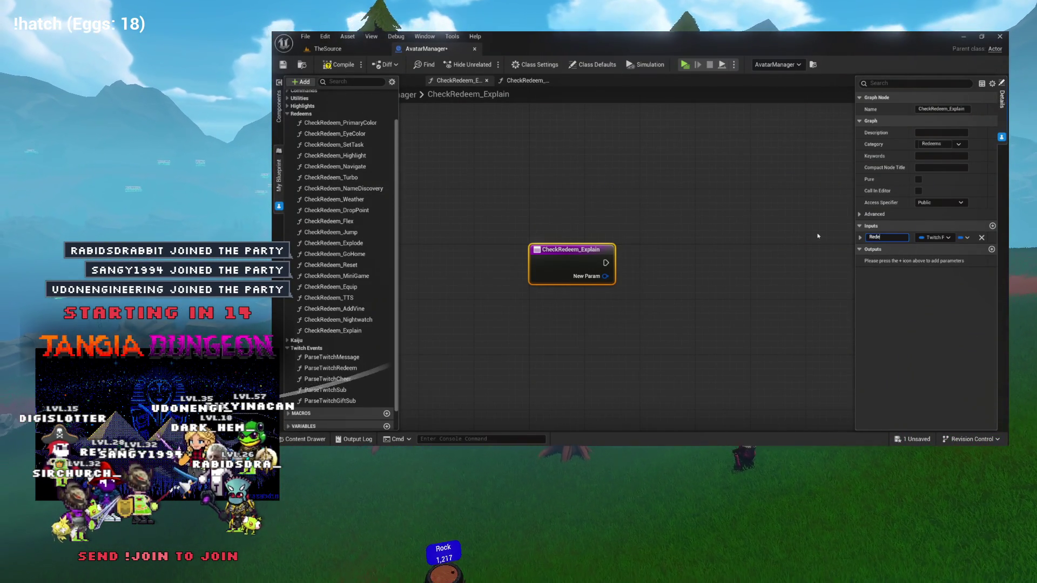
click(535, 82)
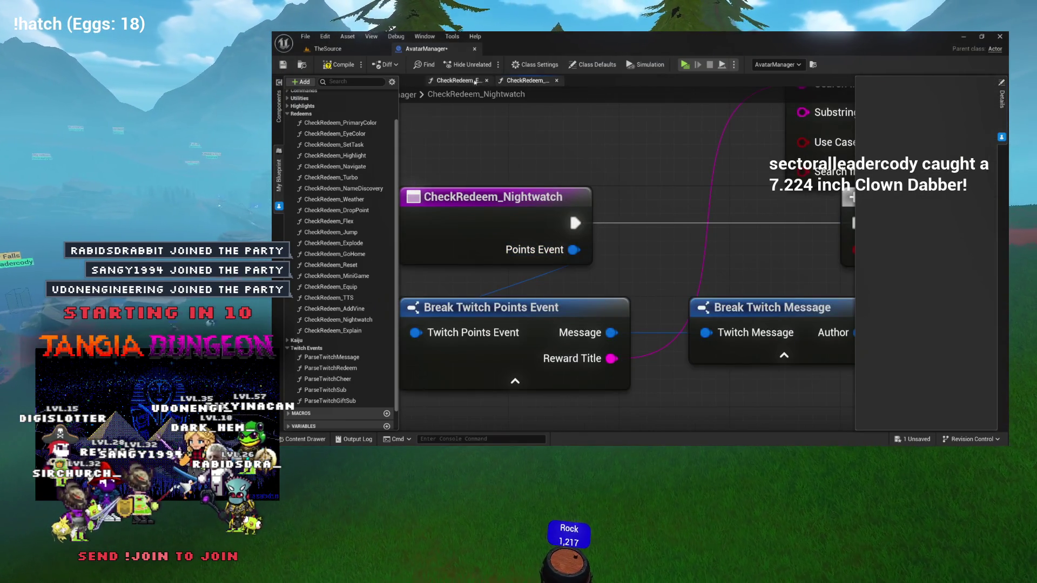
click(476, 82)
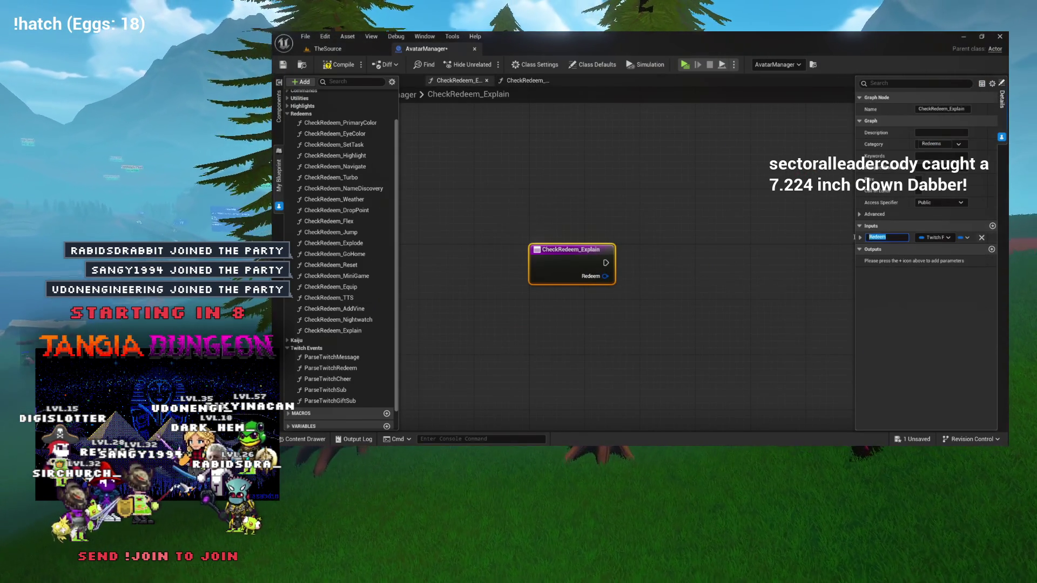
text(PointsEvent)
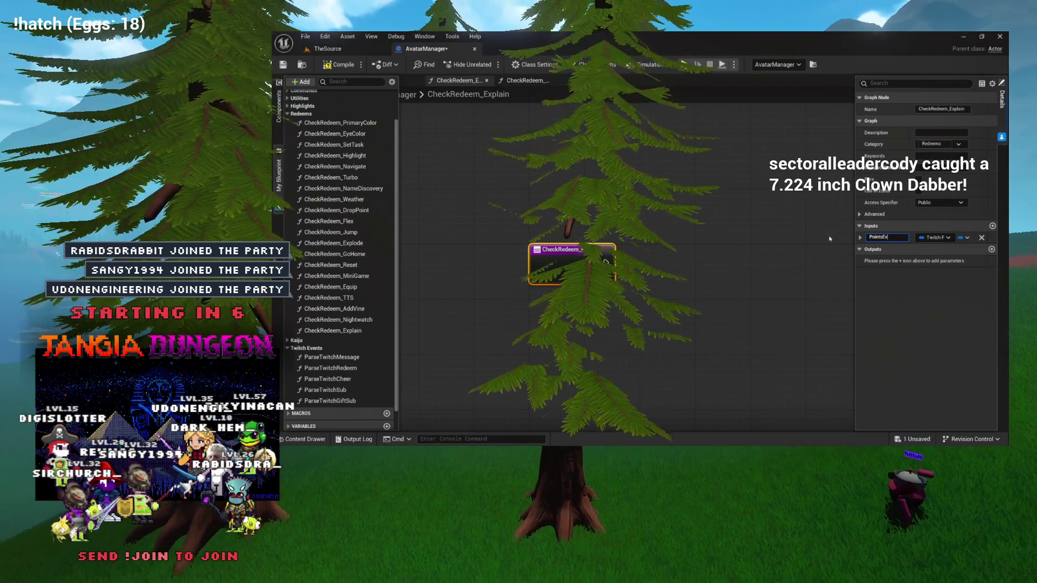
key(Return)
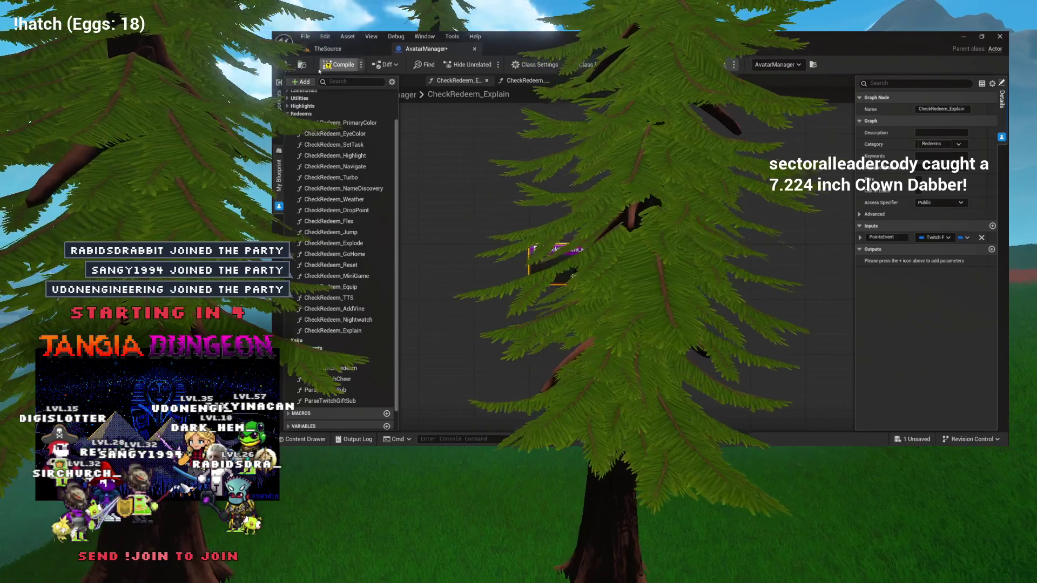
Save, then break PointsEvent with a Break Twitch Points Event node showing all fields.
key(ctrl+s)
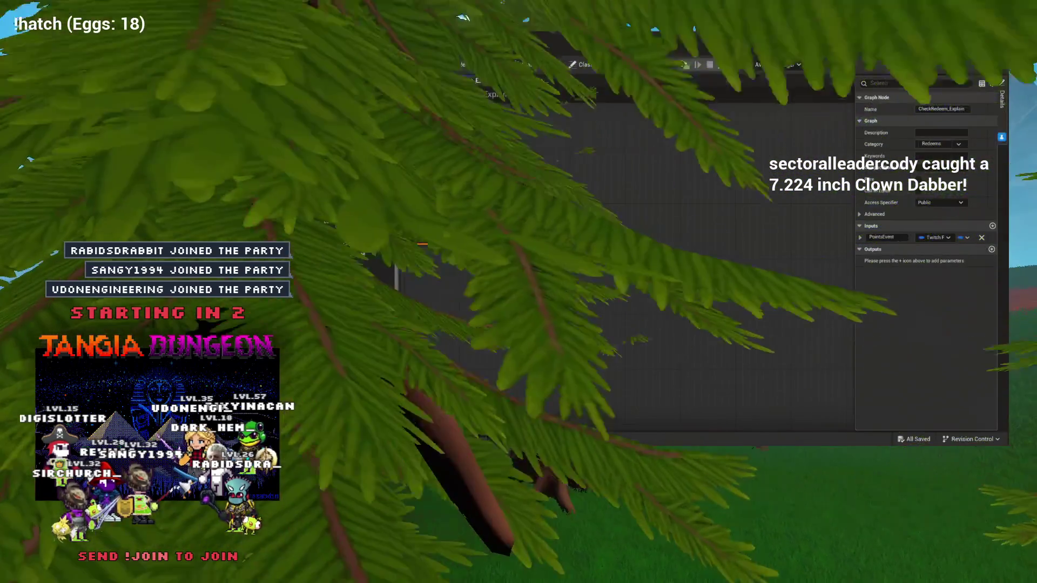
drag(486, 237, 540, 304)
text(brea)
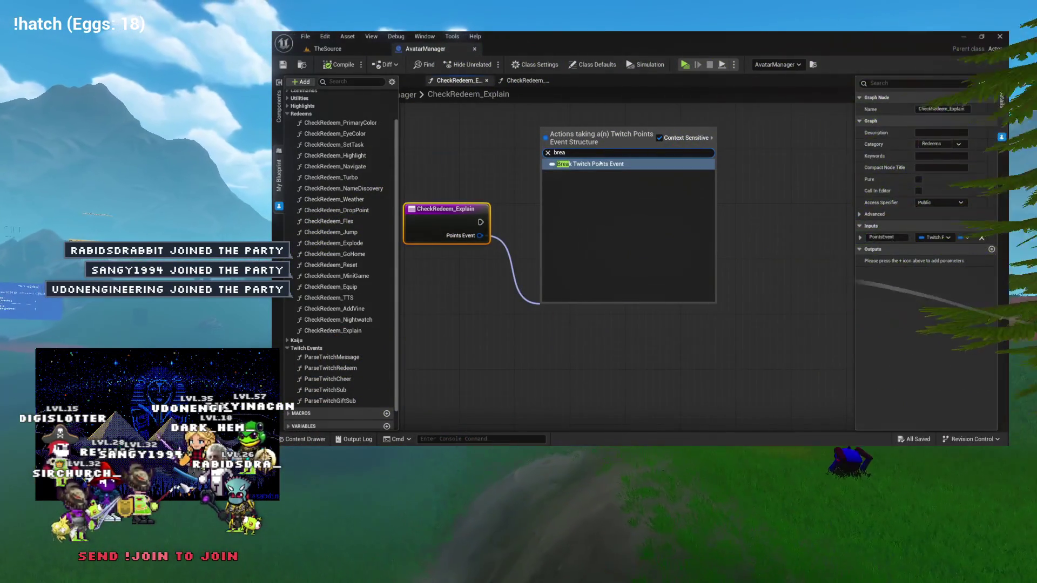
click(598, 163)
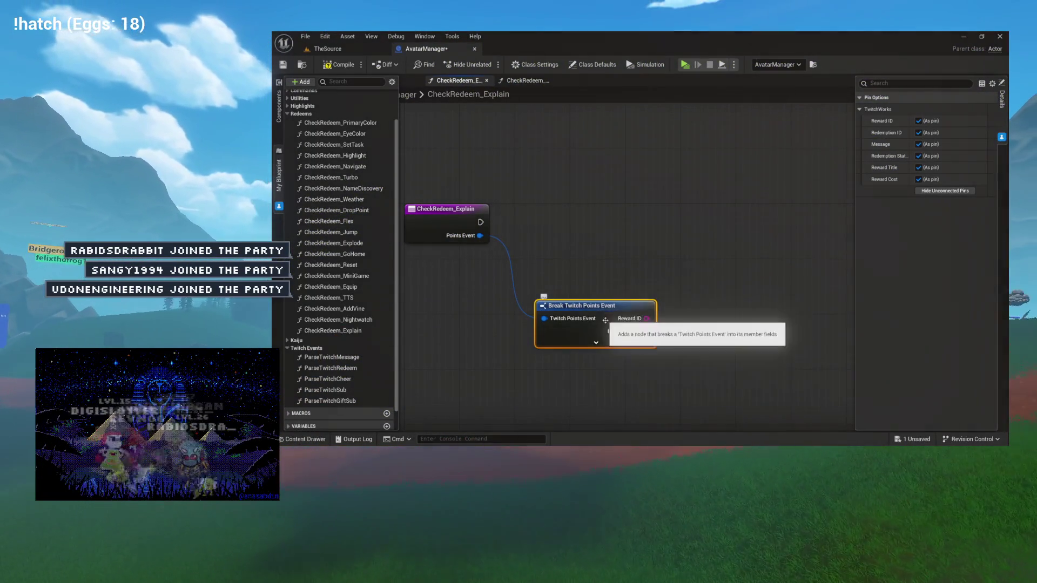
click(595, 342)
mouse_move(607, 313)
mouse_down()
mouse_move(518, 245)
mouse_move(583, 233)
mouse_move(600, 249)
mouse_move(623, 243)
mouse_move(578, 246)
mouse_up()
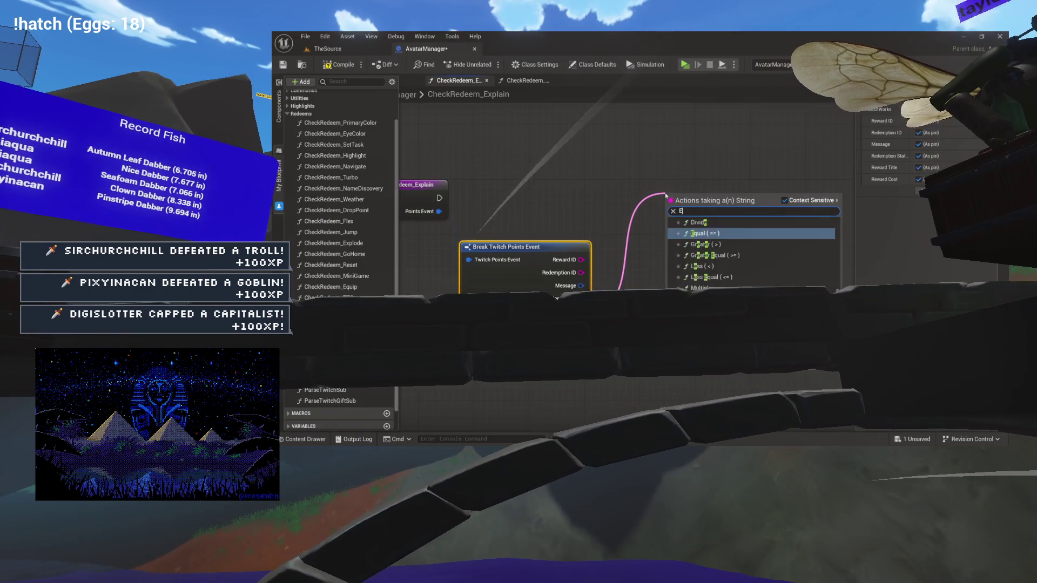
Set the Contains substring to 'explain' and place a new Branch node.
text(Exlaom)
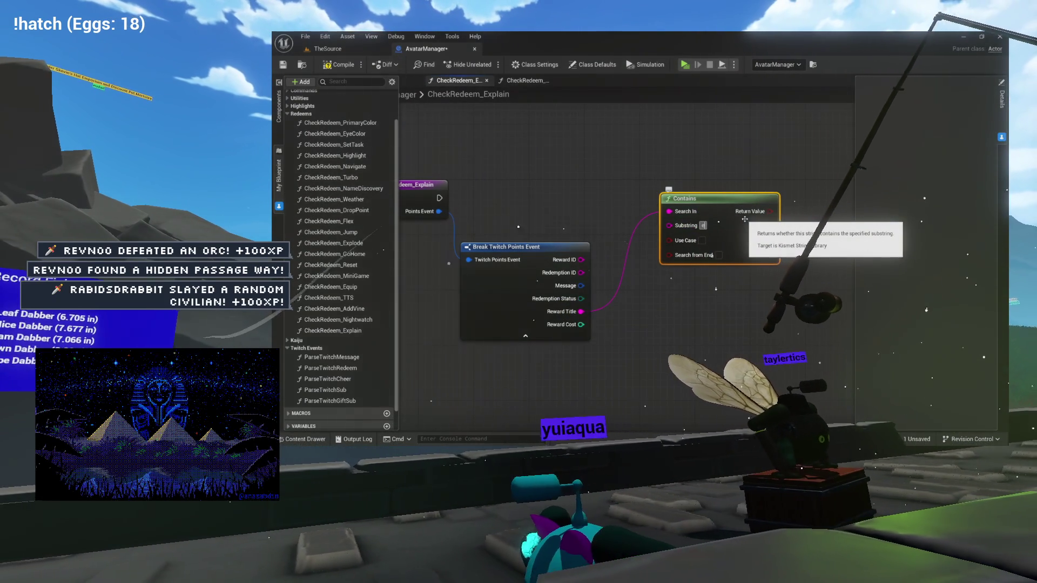
text(explain)
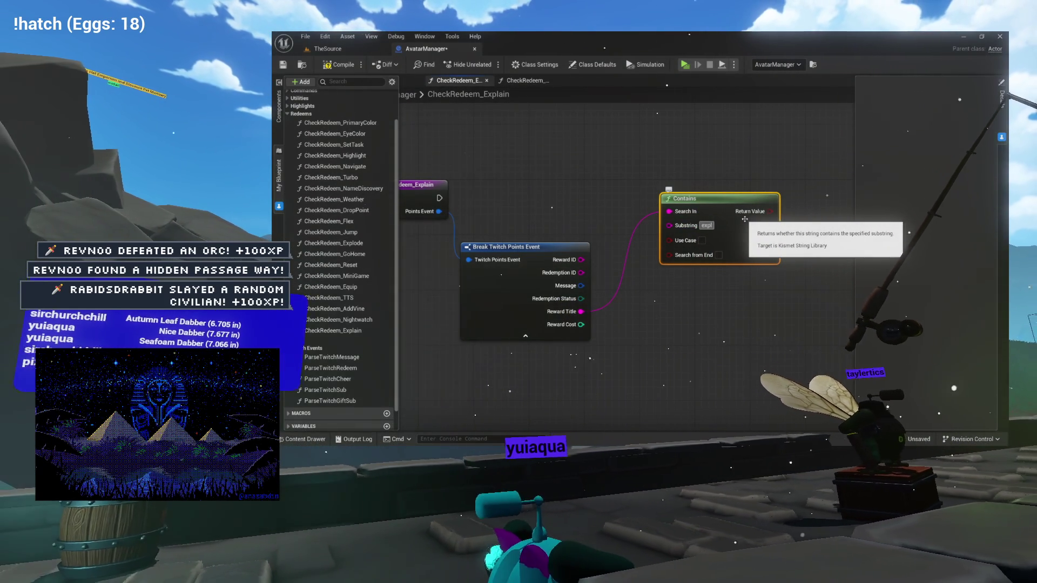
key(Return)
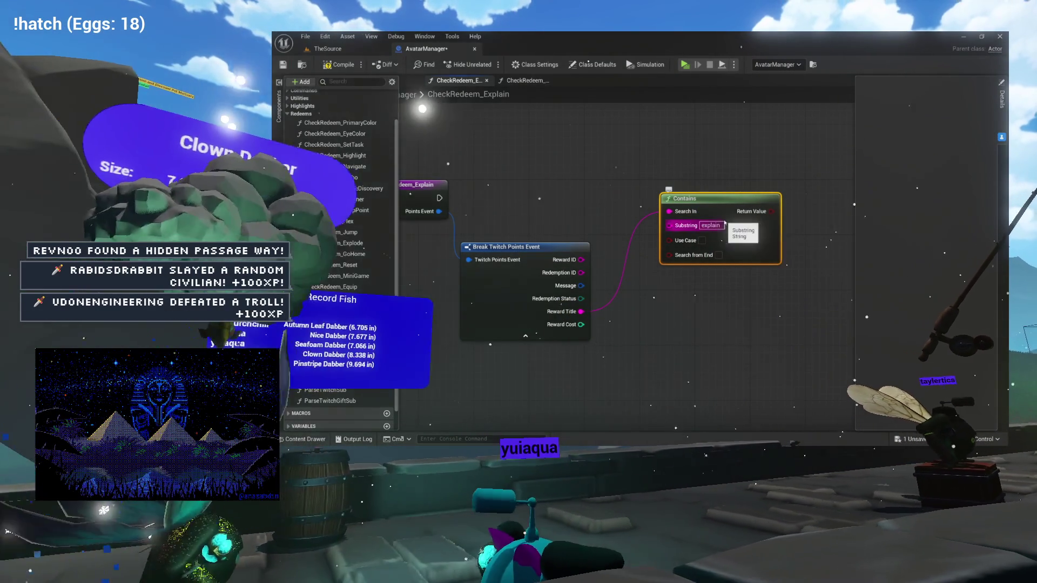
mouse_move(708, 206)
mouse_down()
mouse_move(722, 166)
mouse_move(695, 126)
mouse_move(778, 136)
mouse_move(705, 234)
mouse_up()
text(branch)
key(Return)
drag(642, 135, 580, 312)
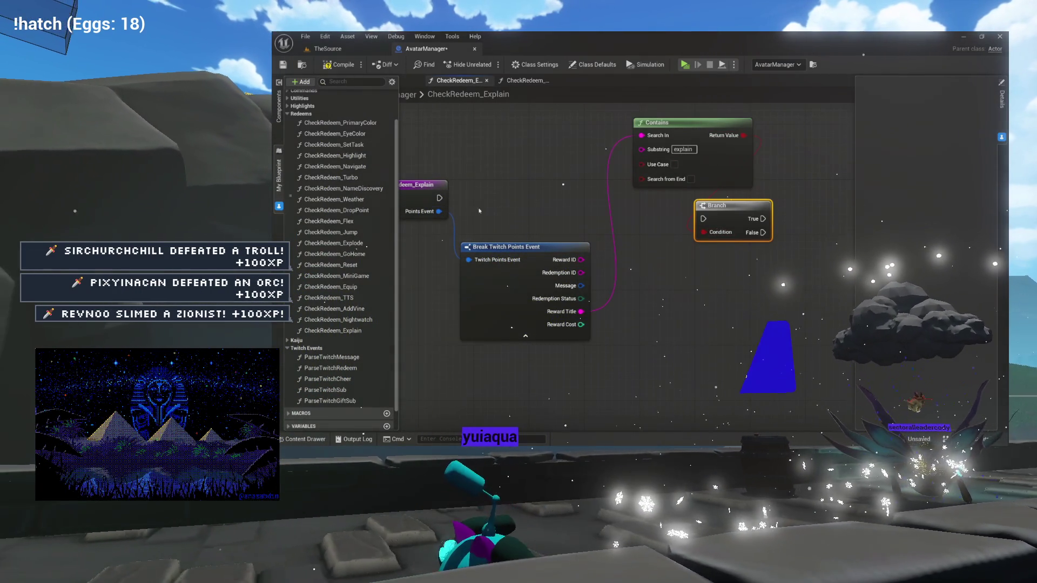
Connect the entry's execution to the Branch and place Contains just above it.
mouse_move(438, 198)
mouse_down()
mouse_move(712, 220)
mouse_move(672, 192)
mouse_up()
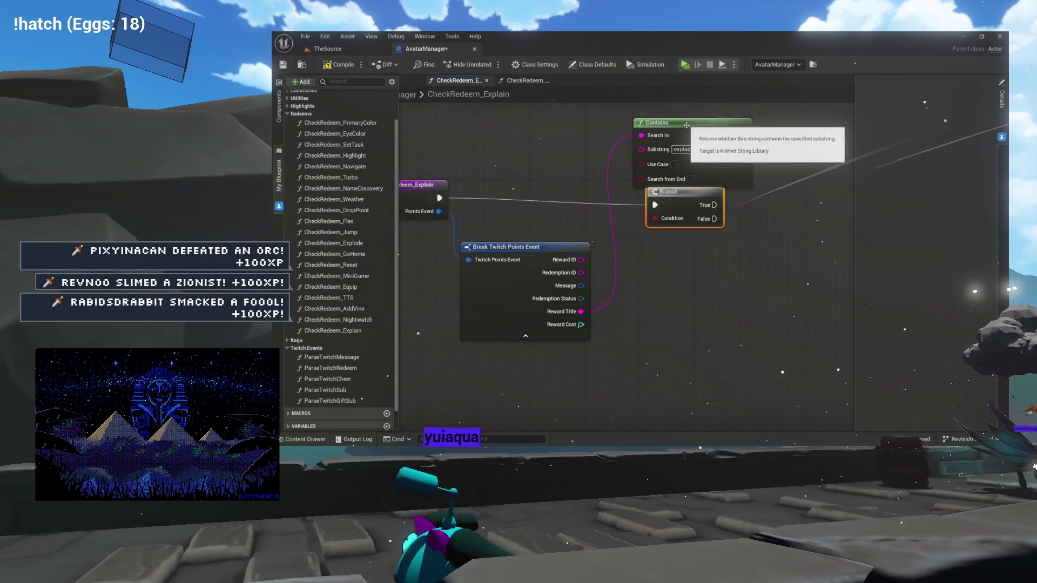
drag(691, 123, 691, 71)
drag(685, 281, 677, 266)
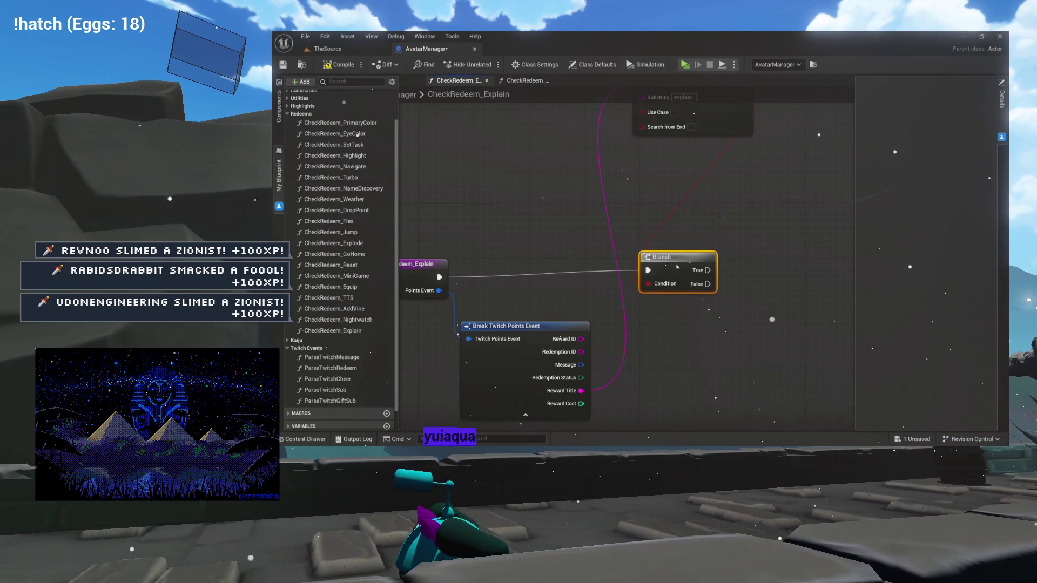
drag(705, 124, 692, 233)
Hide unconnected pins on Break Twitch Points Event, leaving Reward Title, and arrange the nodes.
click(566, 328)
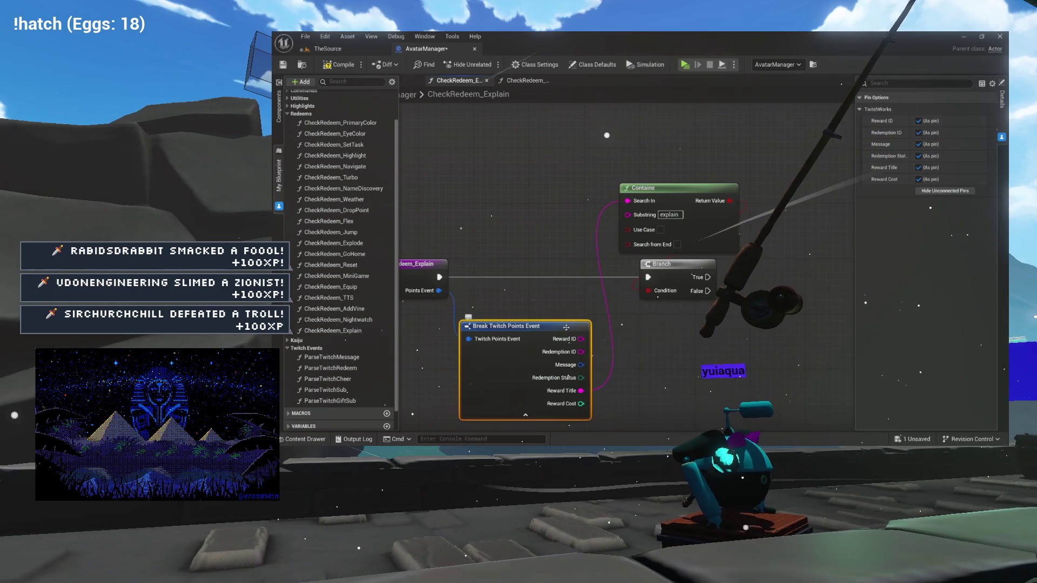
click(920, 191)
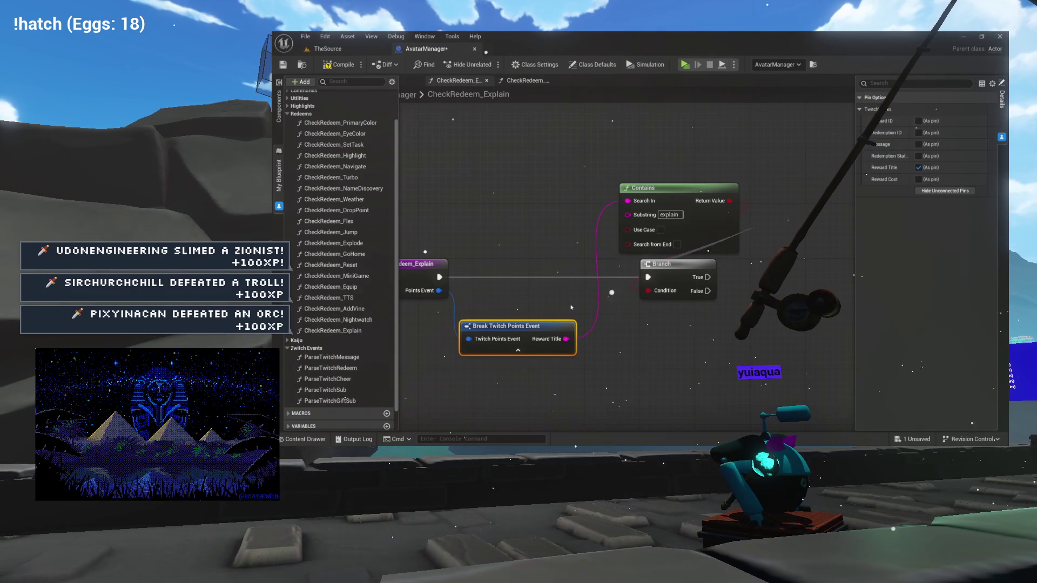
drag(554, 331, 630, 144)
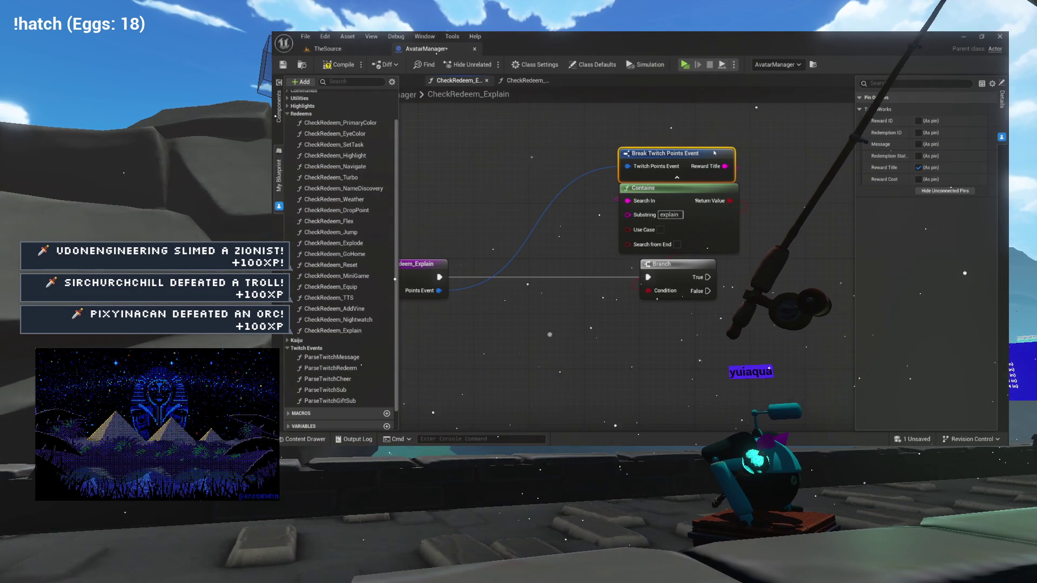
mouse_move(658, 305)
mouse_down()
mouse_move(619, 272)
mouse_move(568, 272)
mouse_up()
click(657, 269)
drag(657, 268, 737, 265)
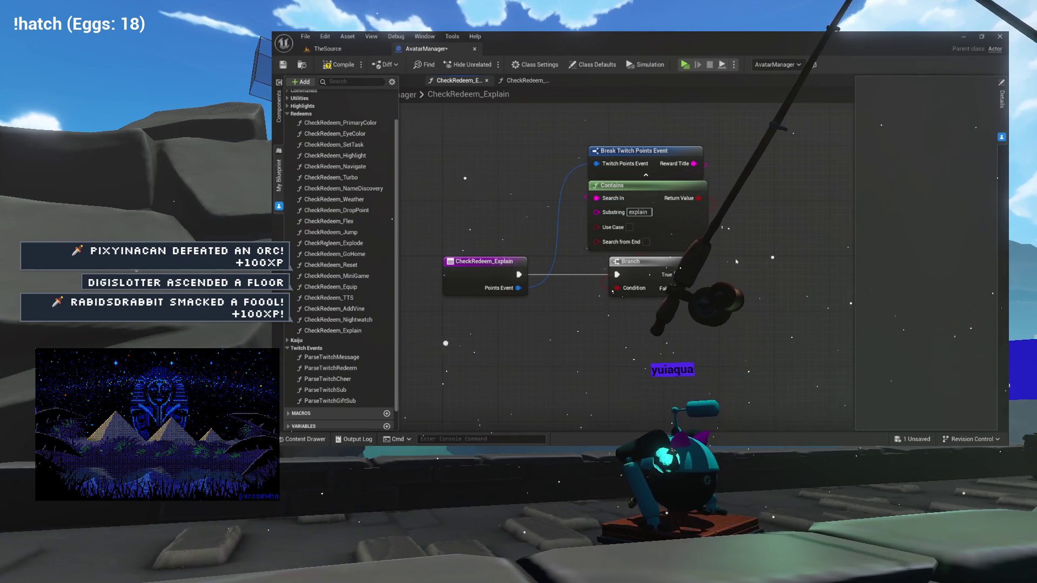
mouse_move(706, 247)
mouse_down()
mouse_move(596, 244)
mouse_move(652, 244)
mouse_up()
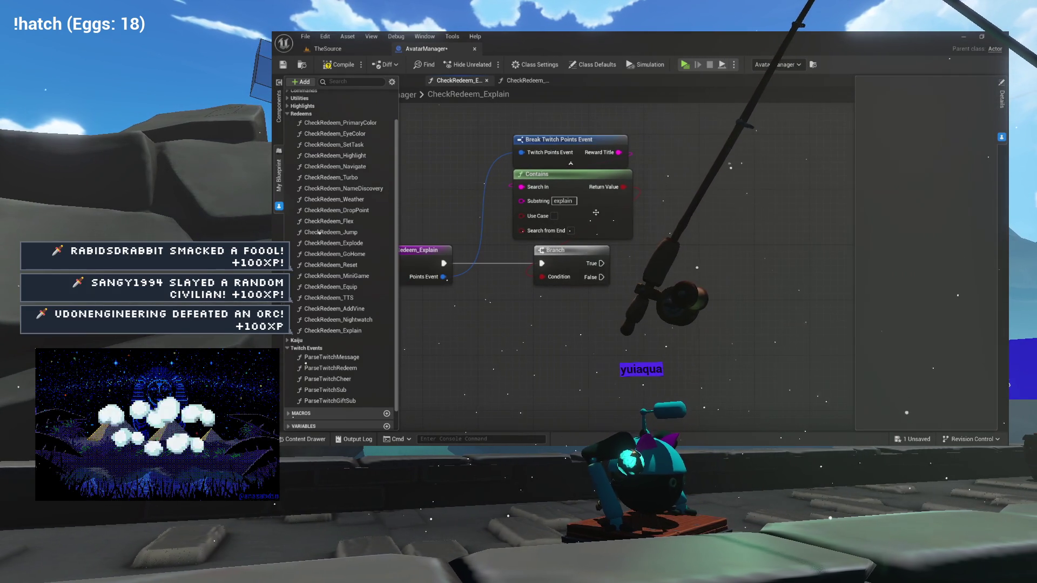
drag(527, 300, 613, 283)
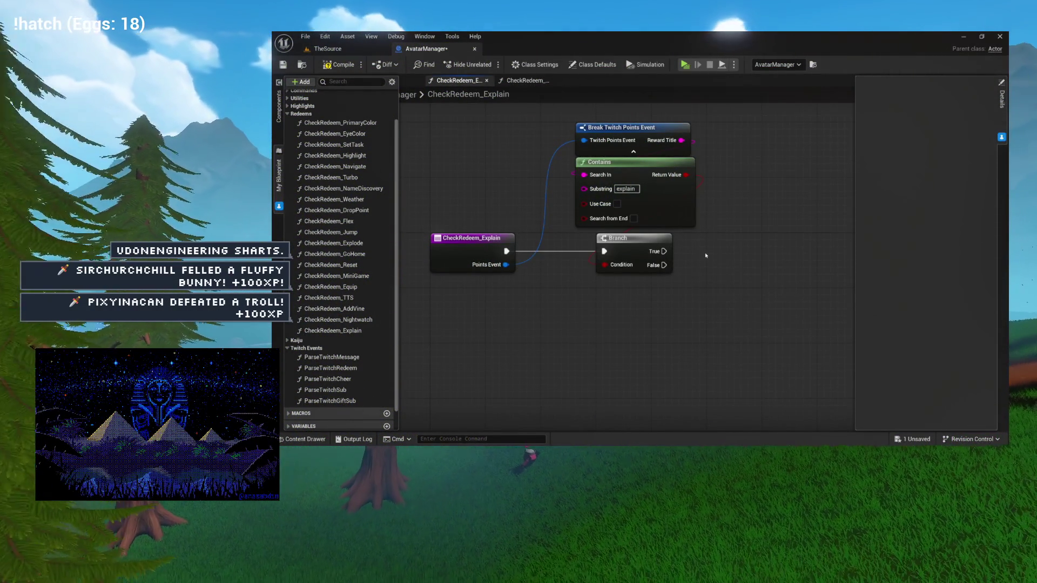
Pan the CheckRedeem_Explain graph left to bring the Branch's True output into reach.
mouse_move(720, 256)
mouse_down()
mouse_move(580, 277)
mouse_move(659, 266)
mouse_up()
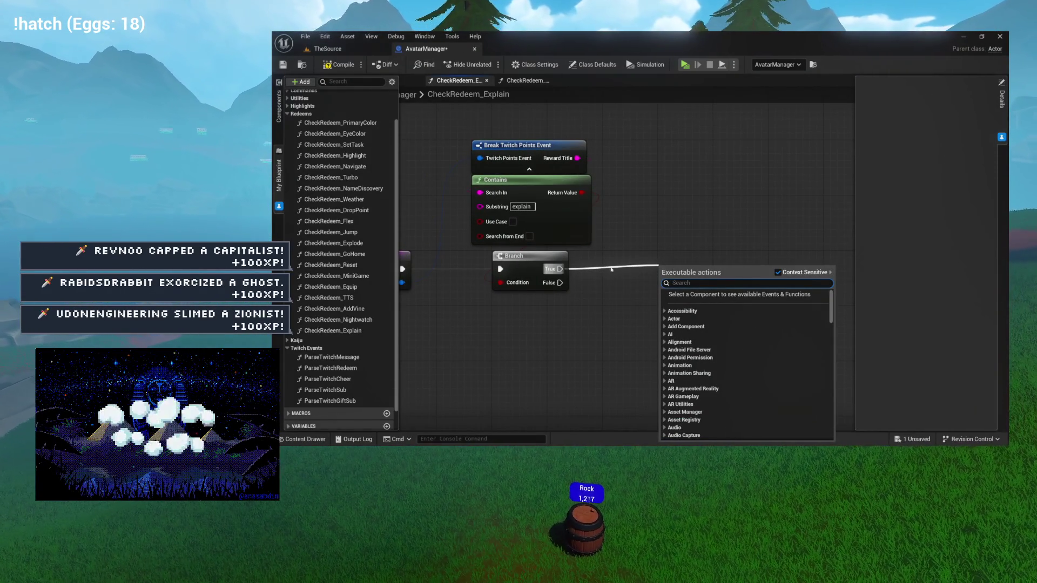
Expose the Message pin on Break Twitch Points Event and move the node clear of Contains.
click(577, 297)
mouse_move(536, 302)
mouse_down()
mouse_move(615, 282)
mouse_move(619, 262)
mouse_move(516, 266)
mouse_up()
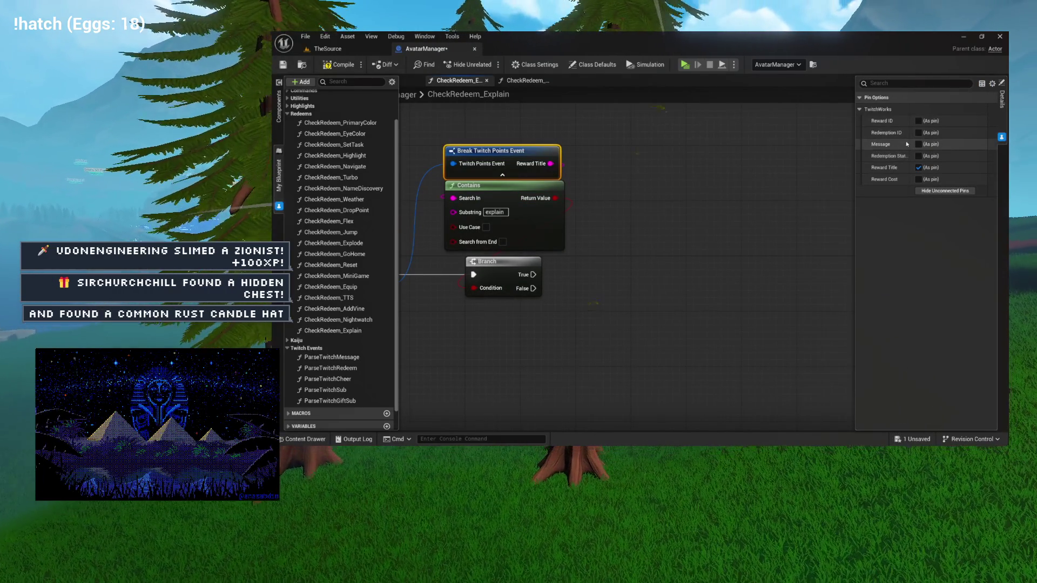
click(918, 144)
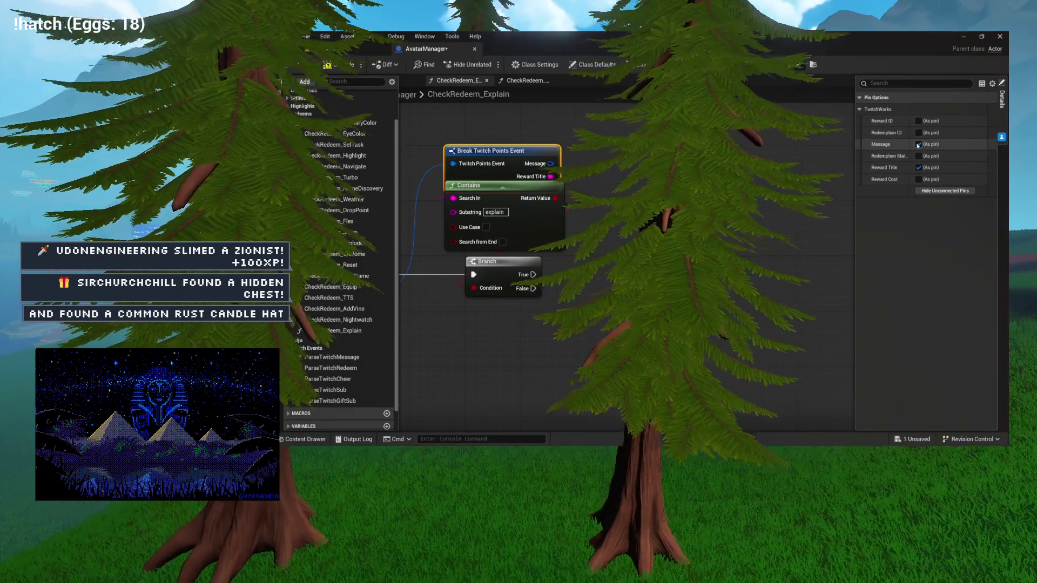
drag(528, 155, 528, 141)
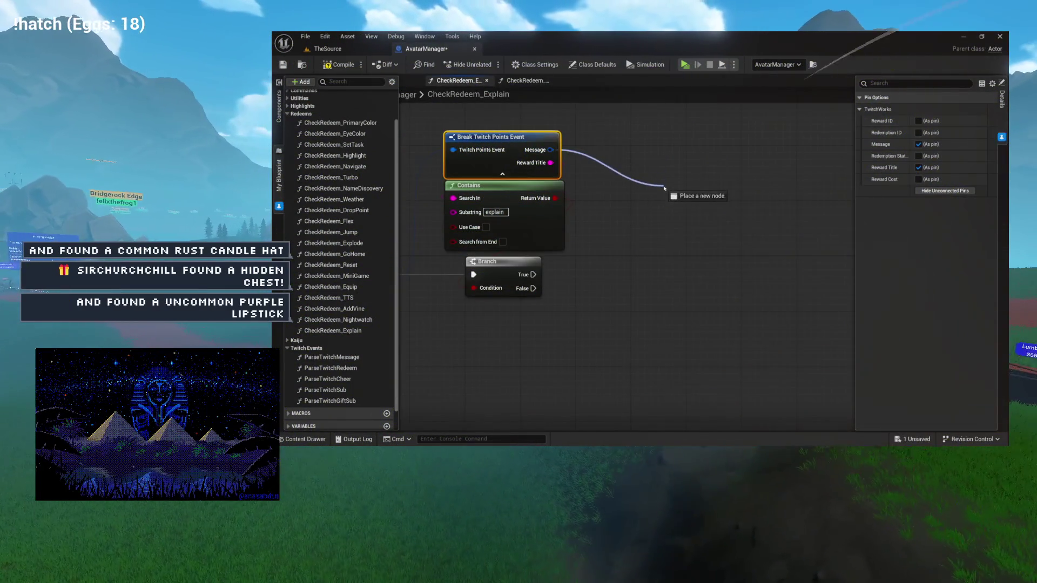
Add a Break Twitch Message node from Message, showing Author, Message Body, Room Id and Emotes.
drag(665, 188, 667, 188)
click(697, 226)
click(715, 222)
mouse_move(737, 234)
mouse_down()
mouse_move(616, 206)
mouse_move(697, 189)
mouse_move(589, 176)
mouse_up()
drag(668, 179, 669, 180)
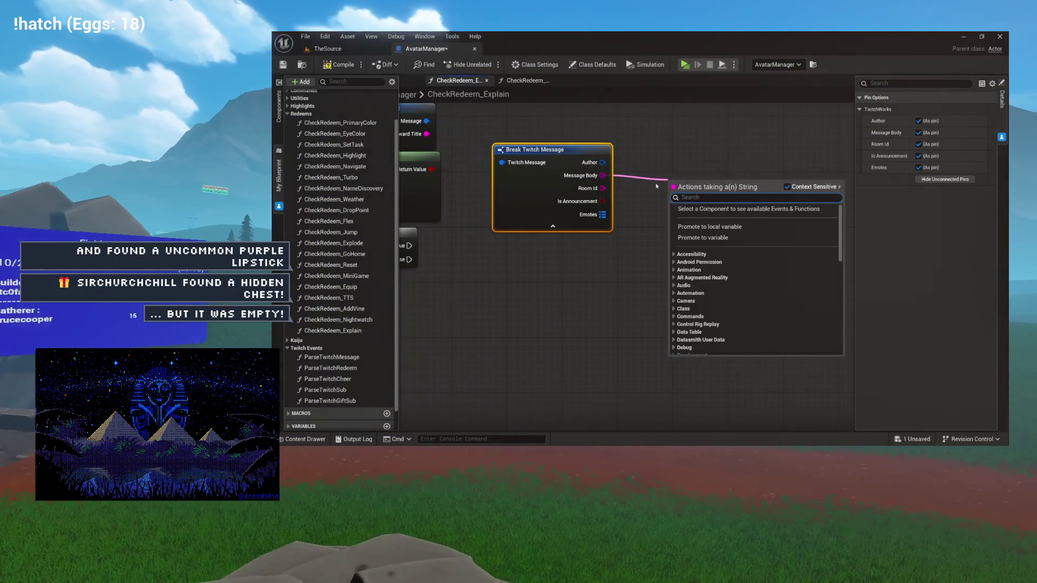
click(625, 180)
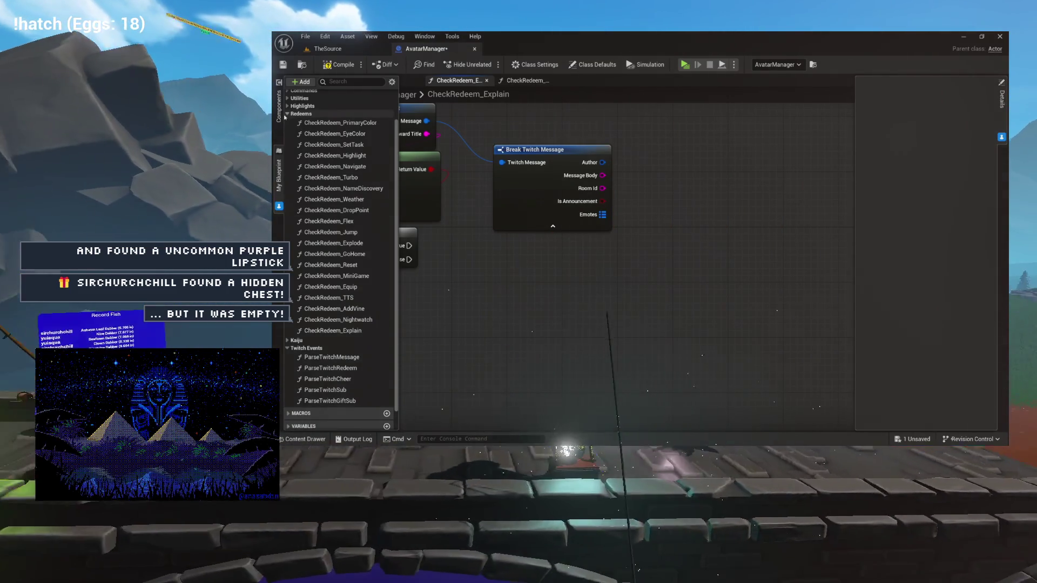
click(286, 115)
Reorder ParseTwitchGiftSub among the Twitch events and browse the Redeems function group.
drag(315, 226, 309, 155)
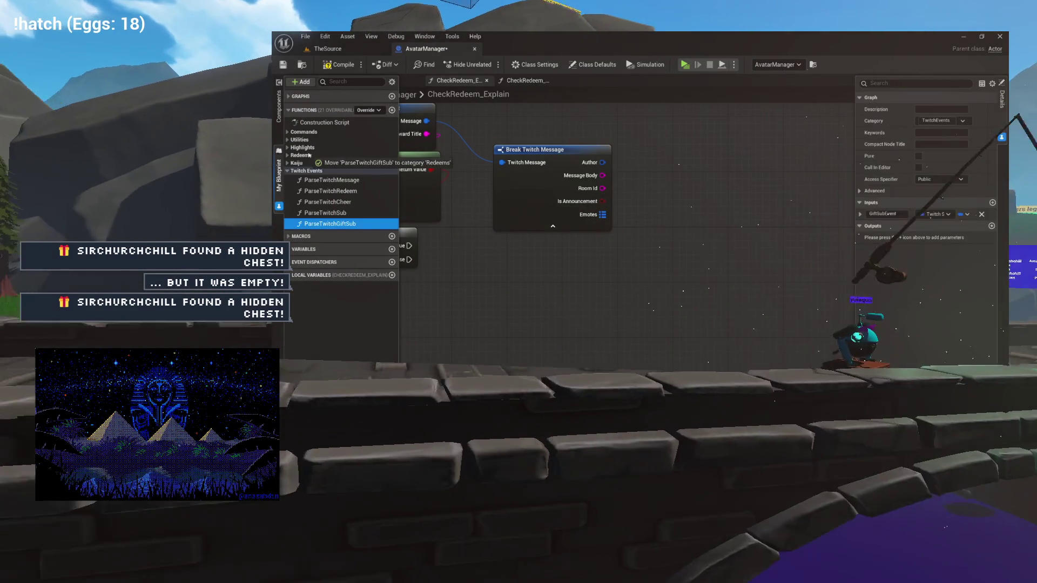
drag(309, 226, 302, 172)
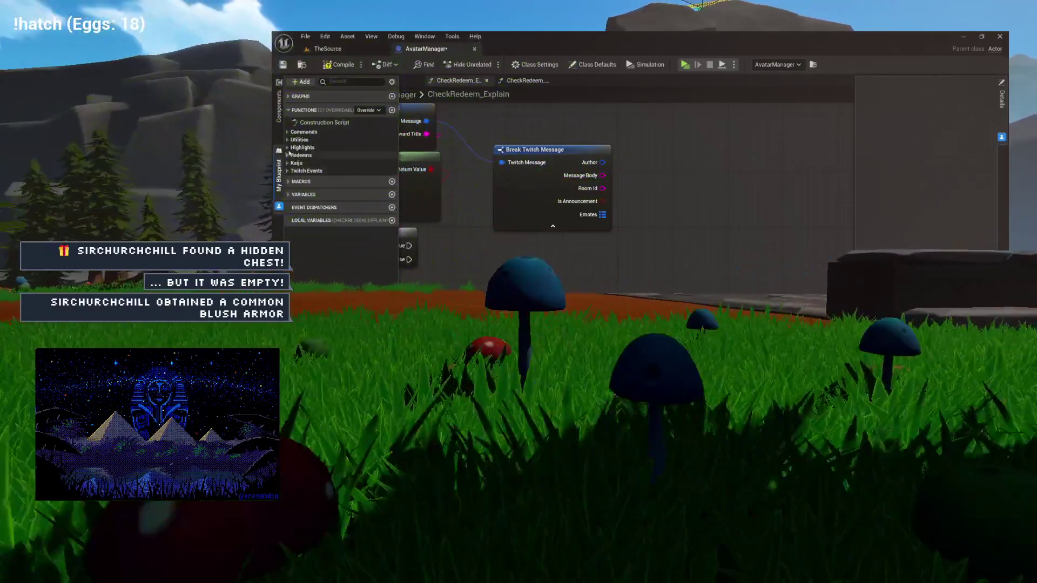
click(287, 155)
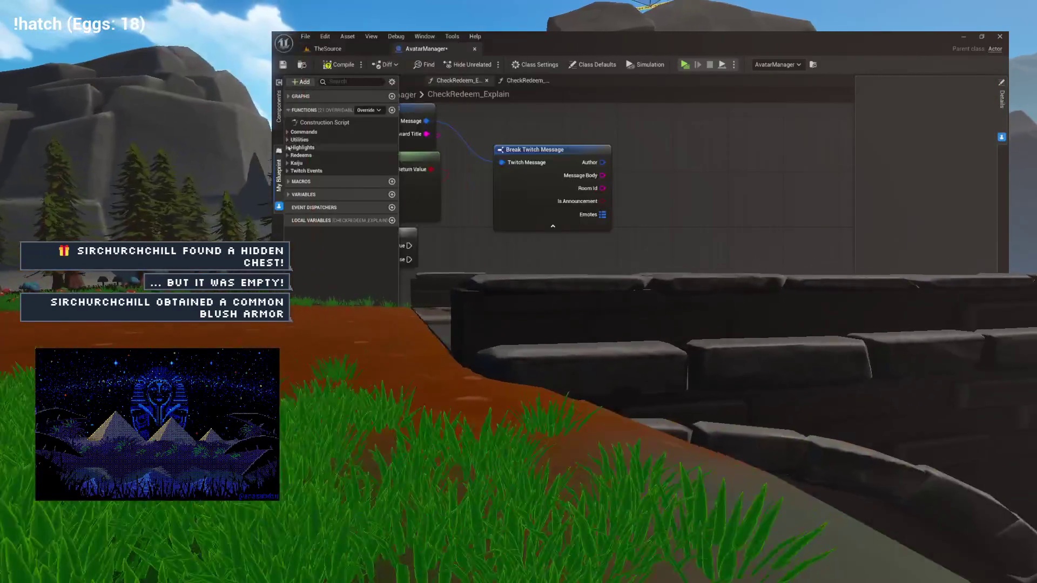
scroll(331, 281, down, 1)
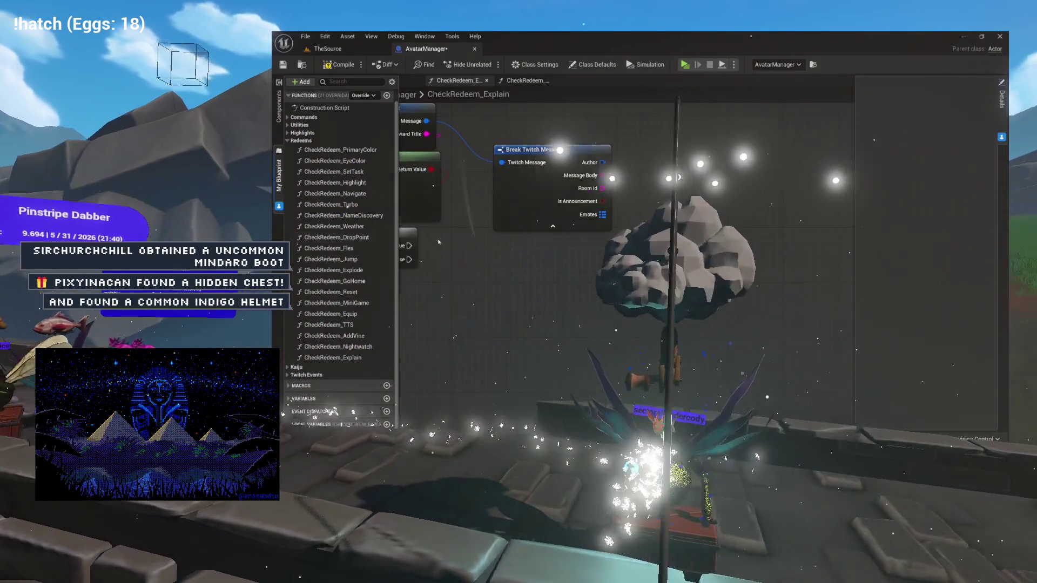
mouse_move(455, 155)
mouse_down()
mouse_move(409, 197)
mouse_move(512, 232)
mouse_up()
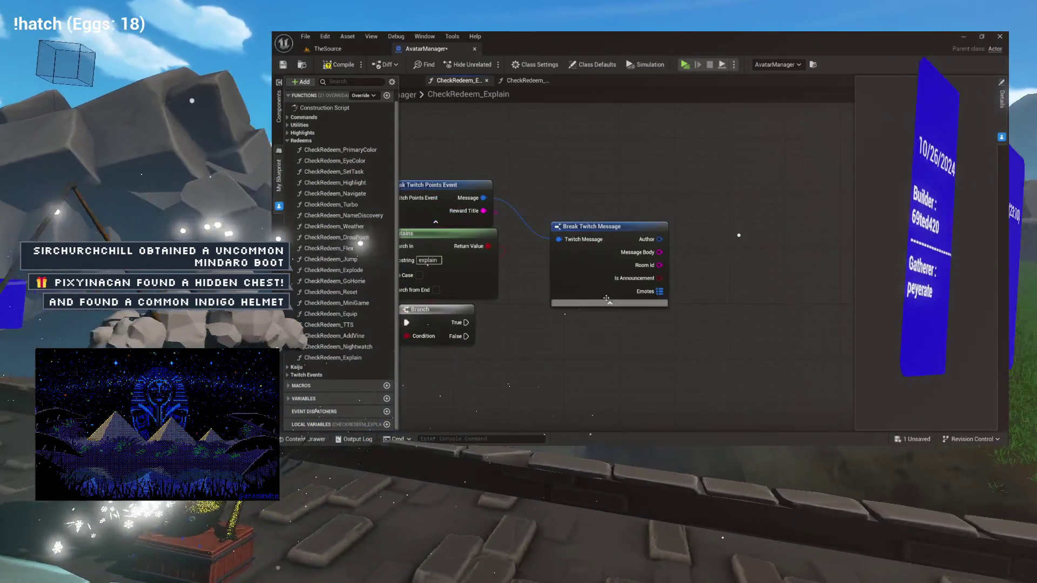
click(288, 140)
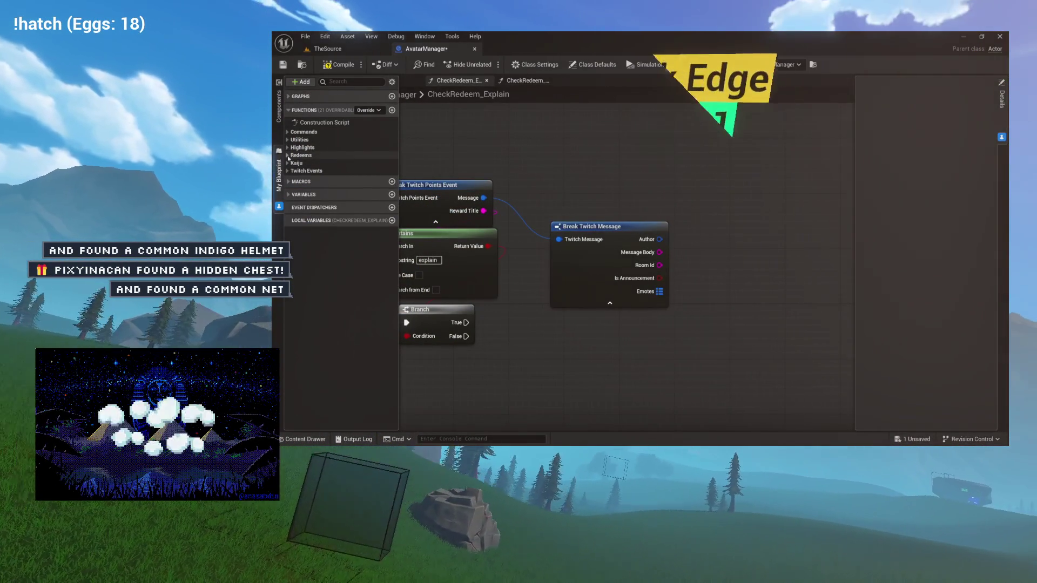
click(288, 140)
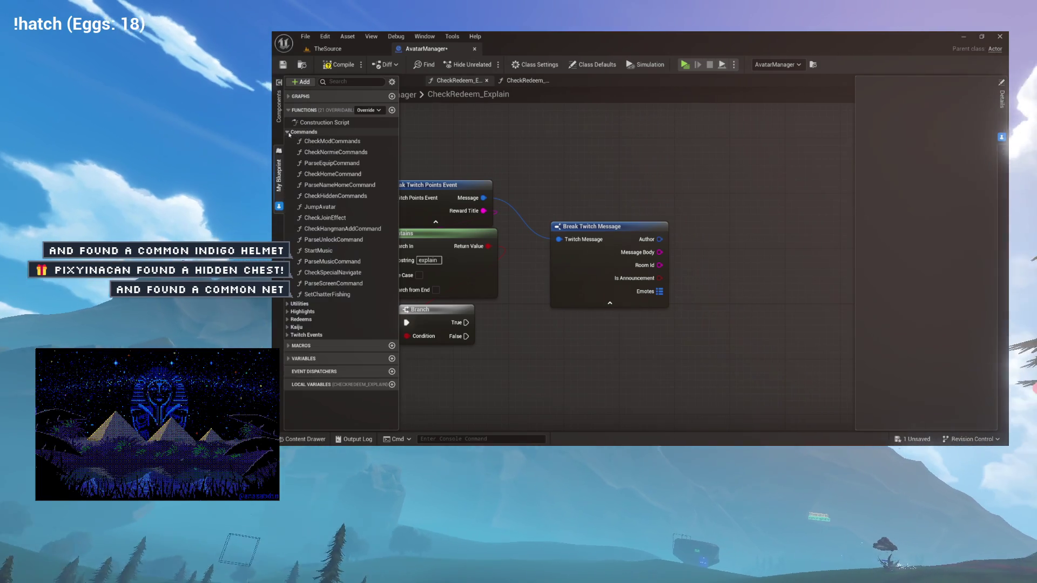
click(288, 140)
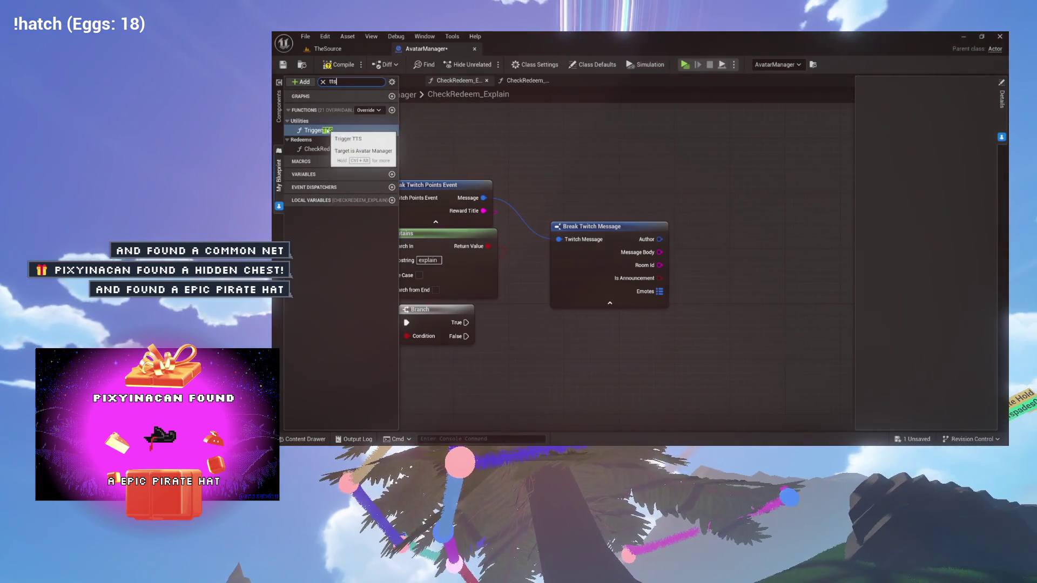
Place a Trigger TTS call in the Explain graph, below Break Twitch Message.
mouse_move(542, 149)
mouse_down()
mouse_move(713, 167)
mouse_move(759, 186)
mouse_up()
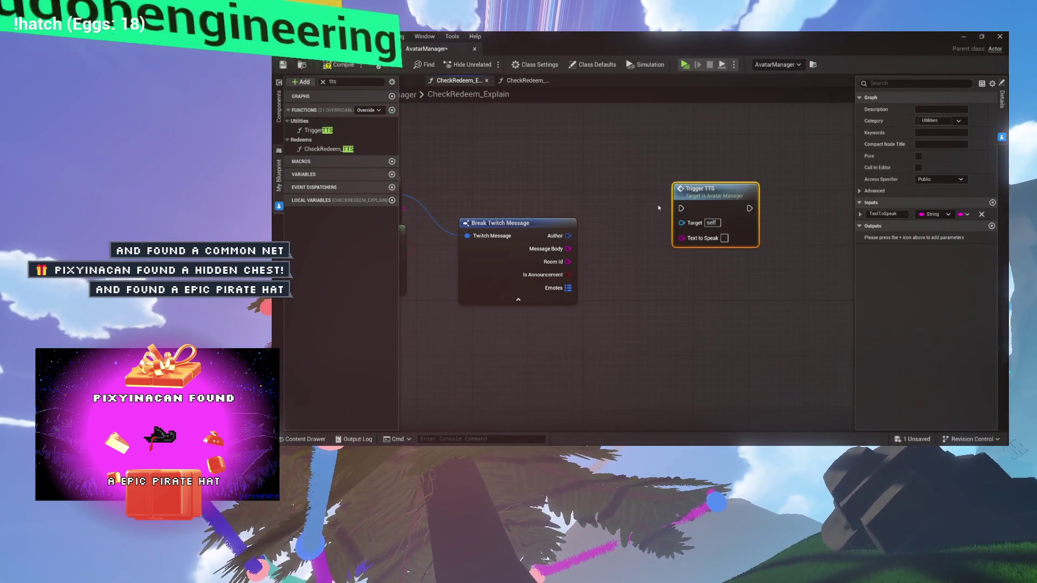
scroll(582, 244, down, 1)
mouse_move(583, 245)
mouse_down()
mouse_move(689, 206)
mouse_move(677, 163)
mouse_up()
drag(810, 156, 682, 154)
mouse_move(751, 152)
mouse_down()
mouse_move(616, 217)
mouse_move(696, 205)
mouse_move(634, 168)
mouse_move(637, 269)
mouse_up()
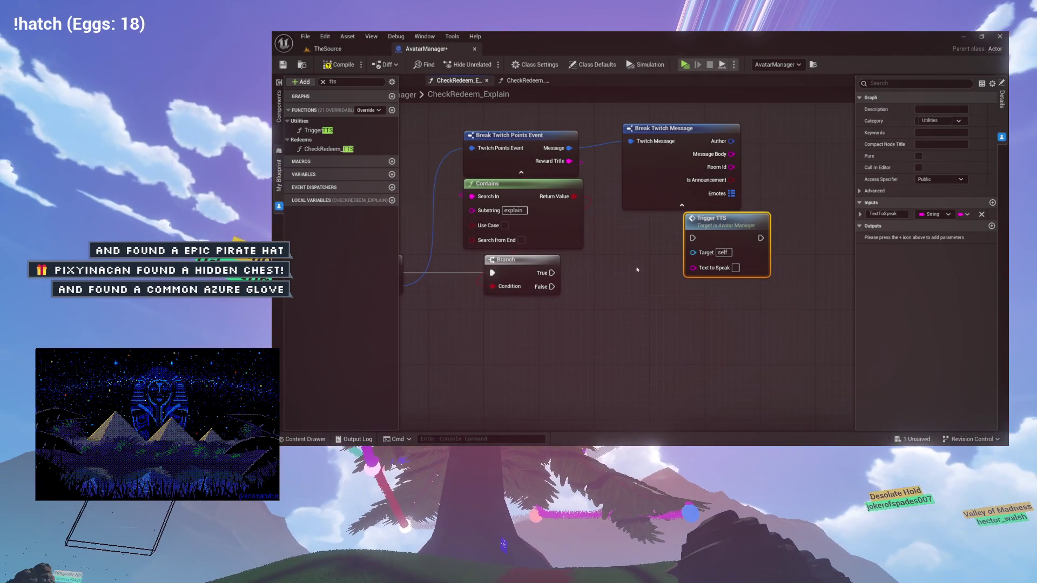
Connect the Branch True output to Trigger TTS's execution input.
drag(551, 272, 683, 260)
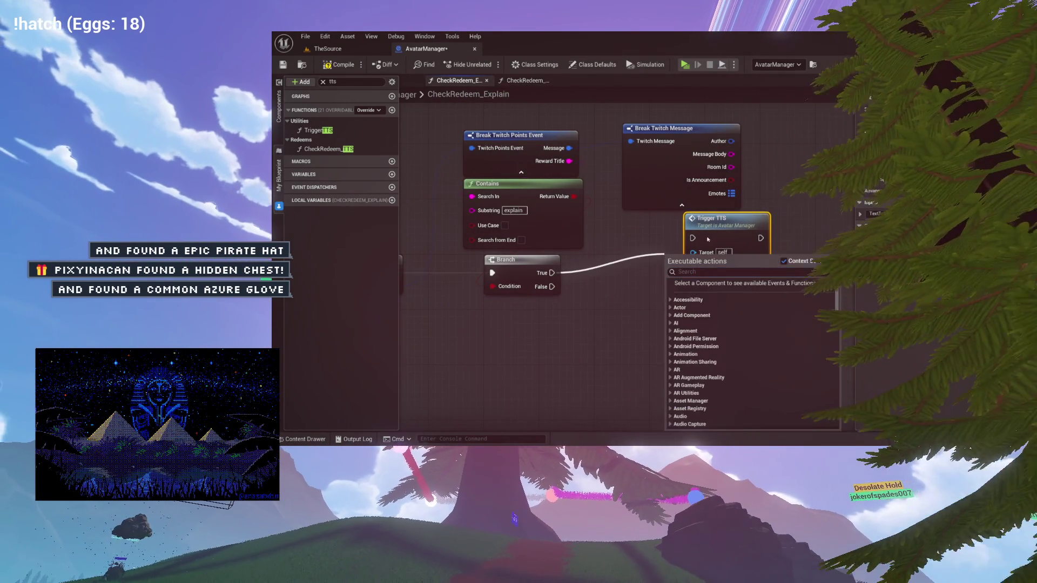
key(Escape)
mouse_move(551, 273)
mouse_down()
mouse_move(693, 238)
mouse_move(730, 273)
mouse_move(740, 264)
mouse_up()
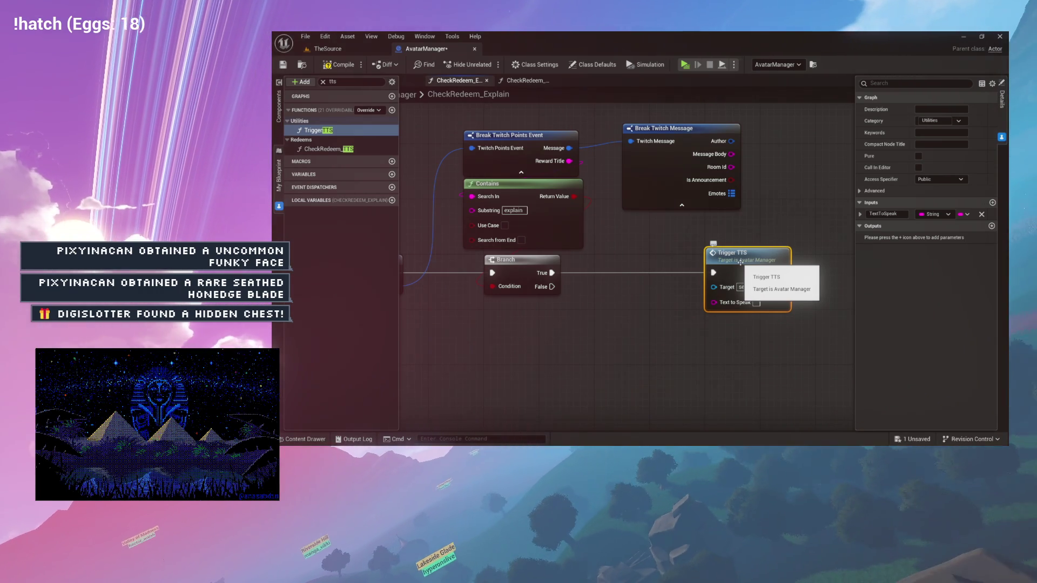
drag(740, 208, 665, 202)
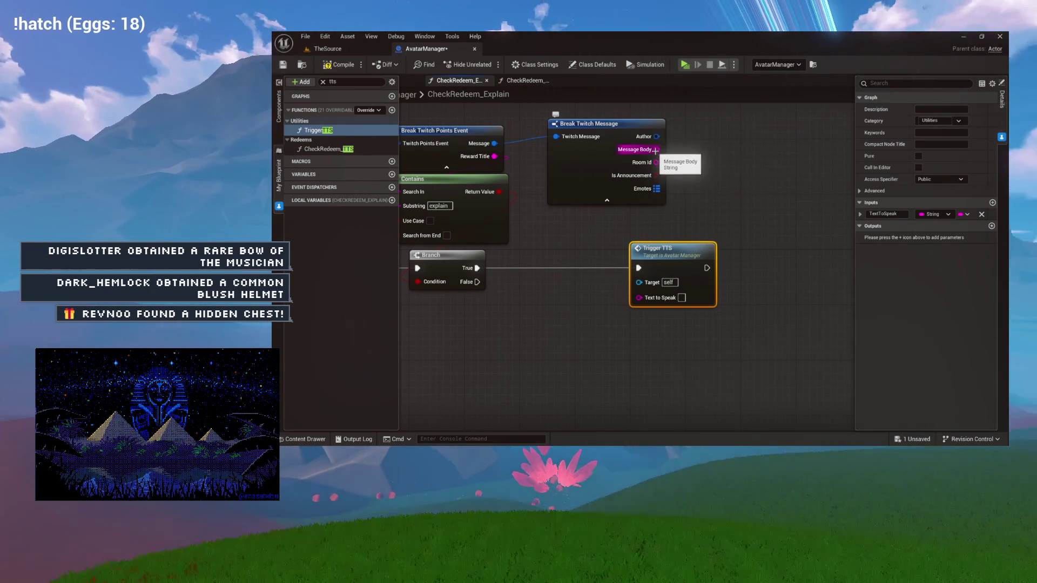
Wire Break Twitch Message's Message Body into Trigger TTS's Text to Speak.
mouse_move(645, 221)
mouse_down()
mouse_move(638, 297)
mouse_move(684, 303)
mouse_move(684, 320)
mouse_up()
drag(688, 278, 693, 236)
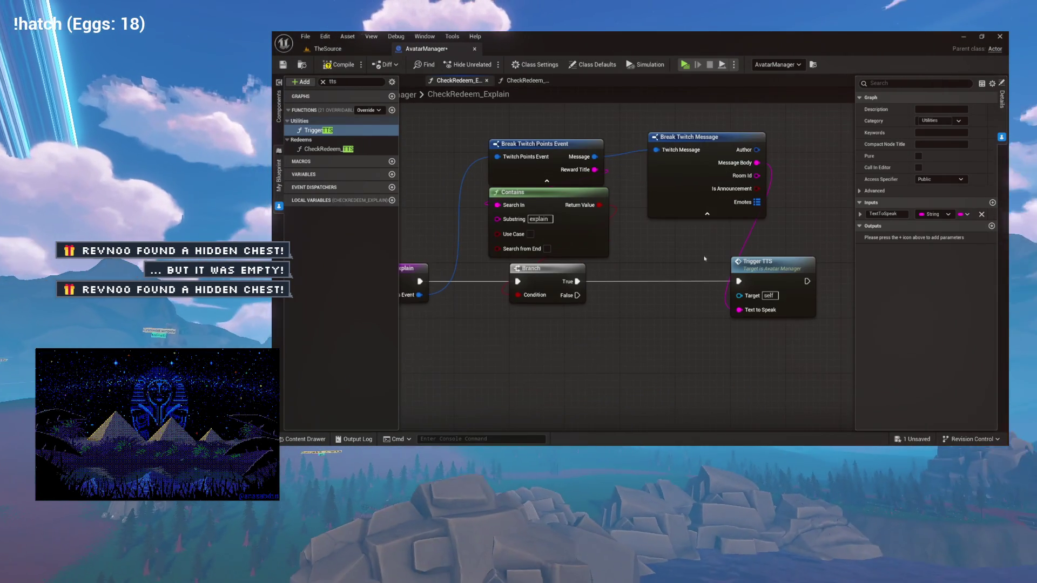
drag(593, 296, 596, 274)
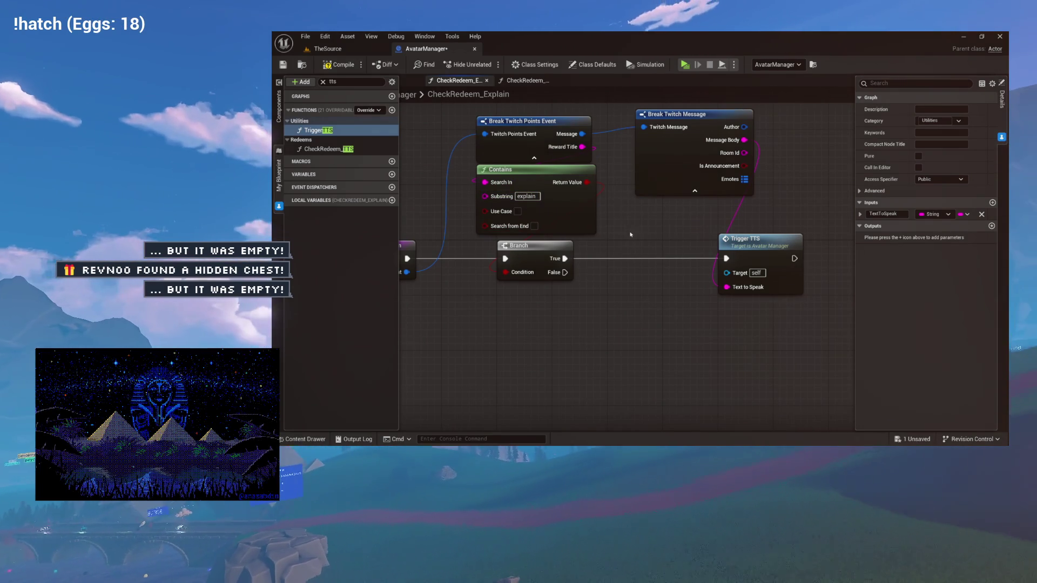
drag(728, 266, 672, 264)
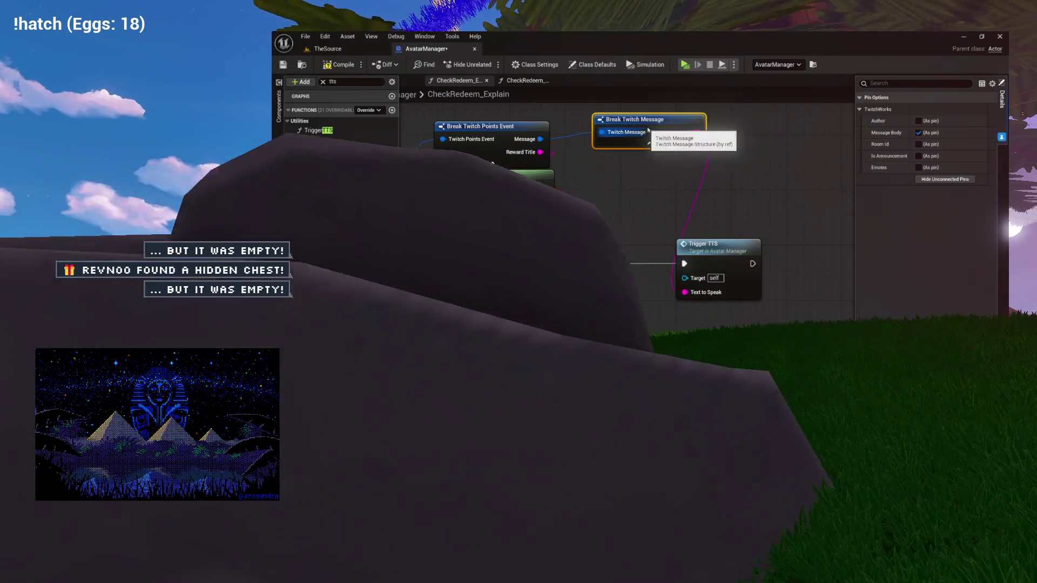
Move Break Twitch Message below the Branch and shift Trigger TTS slightly left.
mouse_move(653, 120)
mouse_down()
mouse_move(639, 273)
mouse_move(585, 287)
mouse_up()
drag(745, 207, 695, 207)
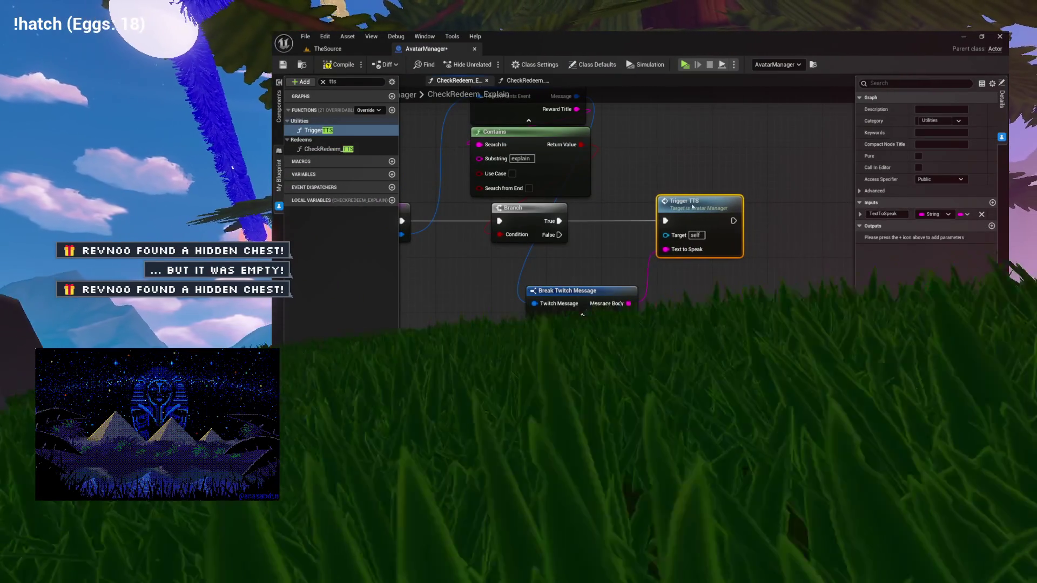
click(567, 291)
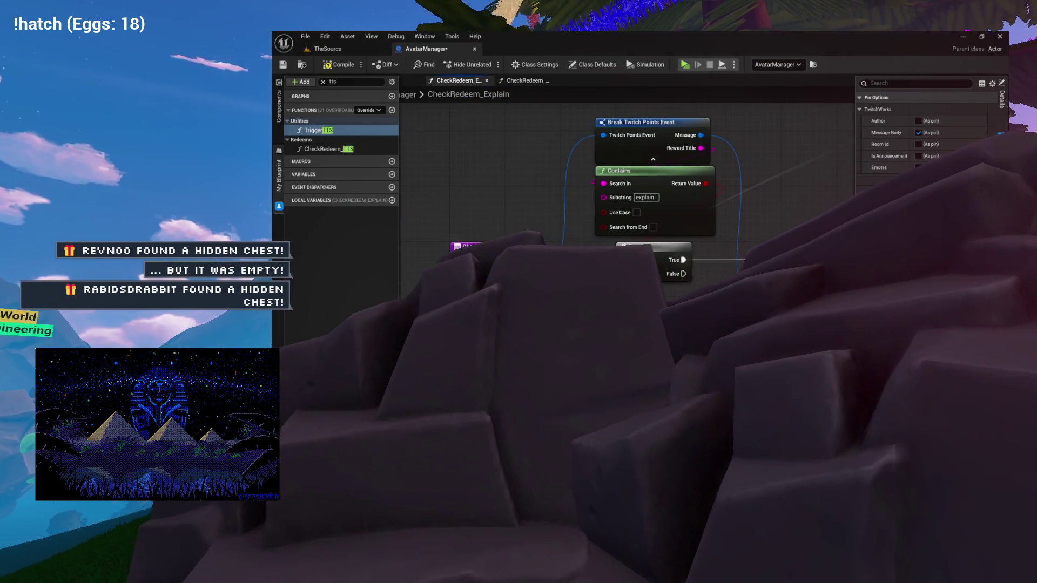
click(378, 130)
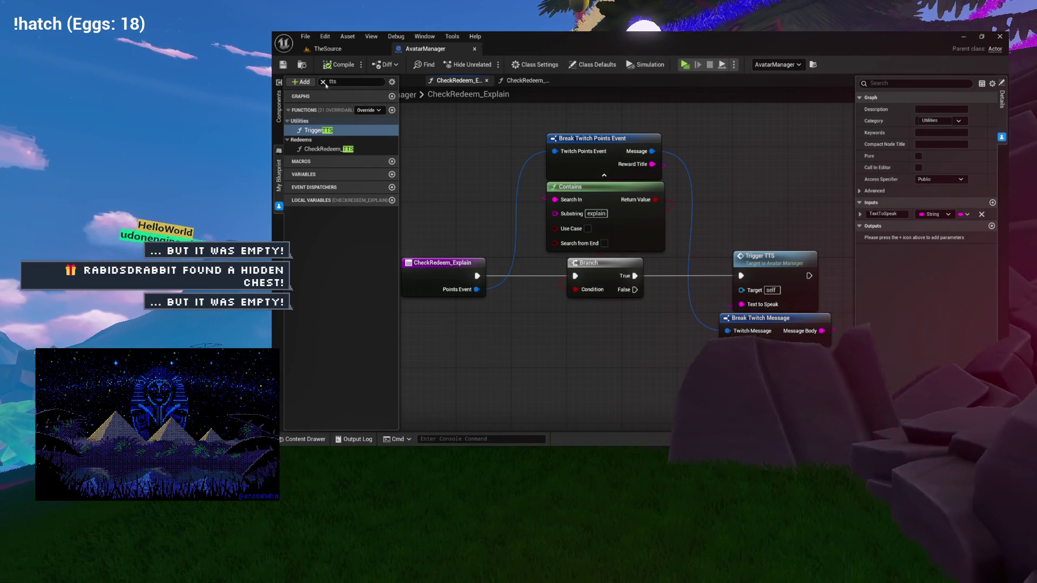
Clear the tts search and open the ParseTwitchRedeem function graph at its last Check Redeem nodes.
click(323, 82)
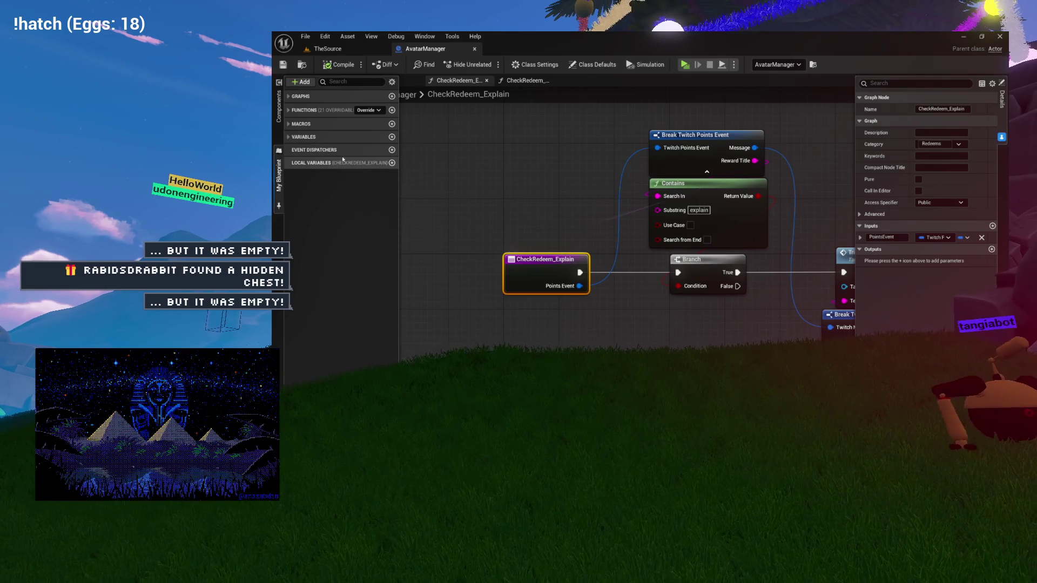
click(438, 181)
click(387, 85)
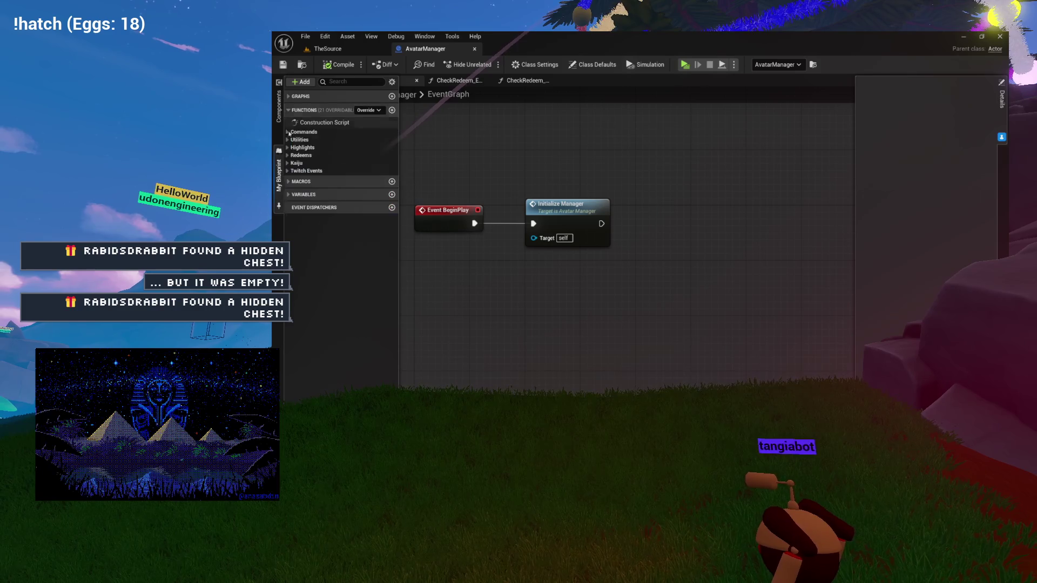
click(288, 170)
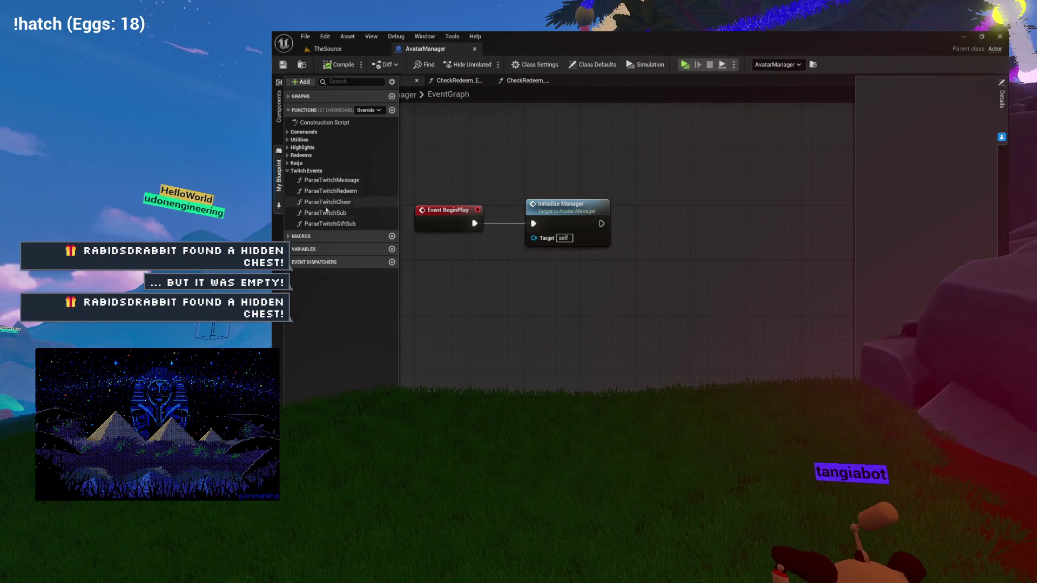
double_click(348, 192)
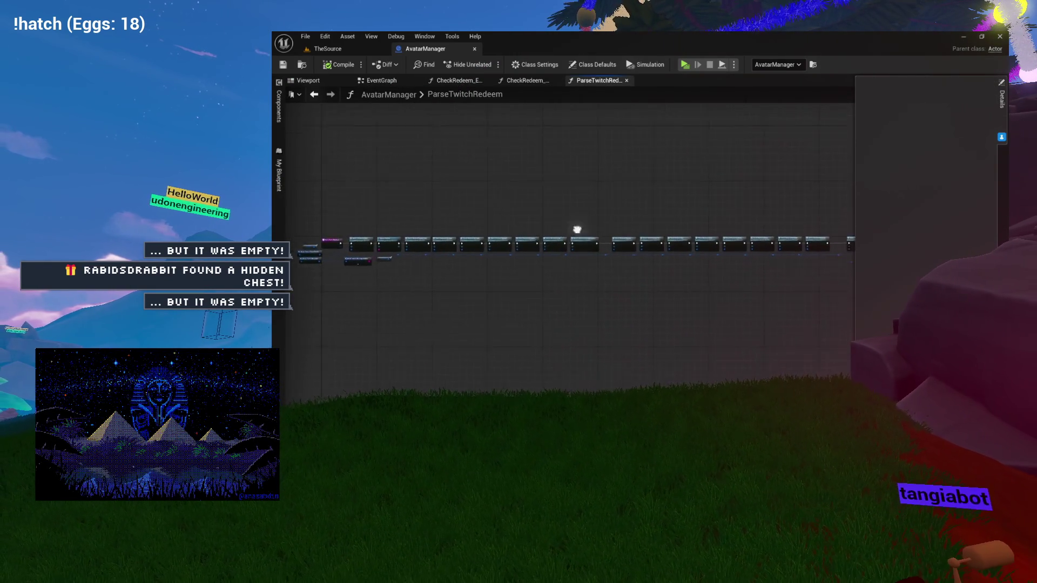
scroll(416, 223, up, 8)
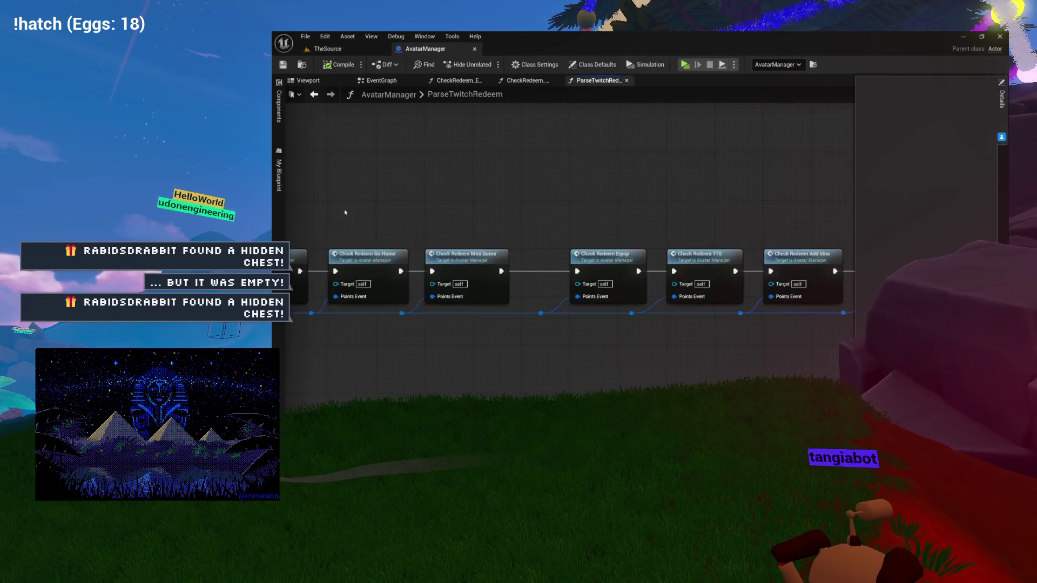
drag(392, 199, 151, 183)
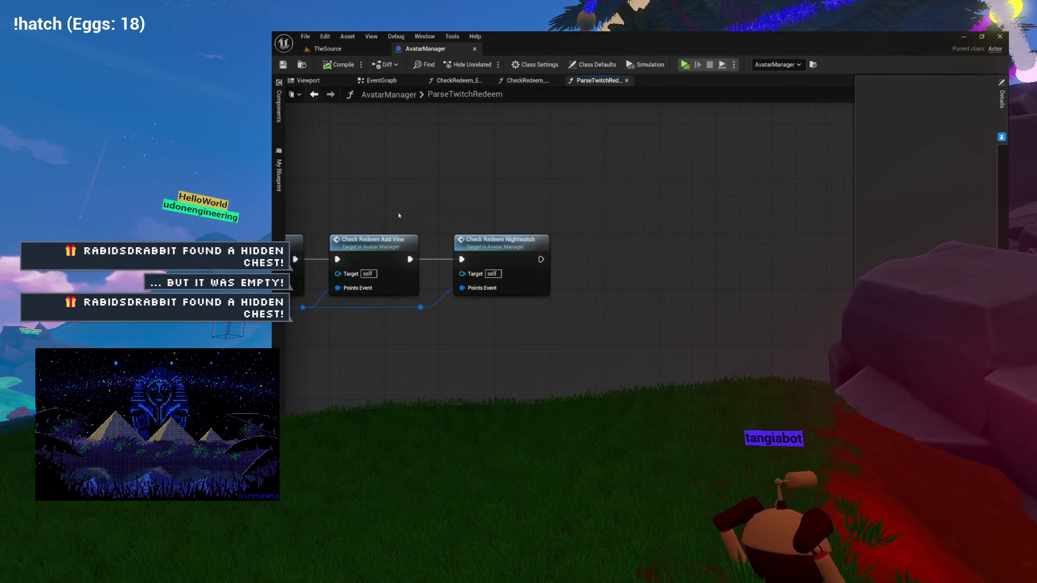
Add a CheckRedeem_Explain call from the Redeems group and chain it after Nightwatch.
click(278, 175)
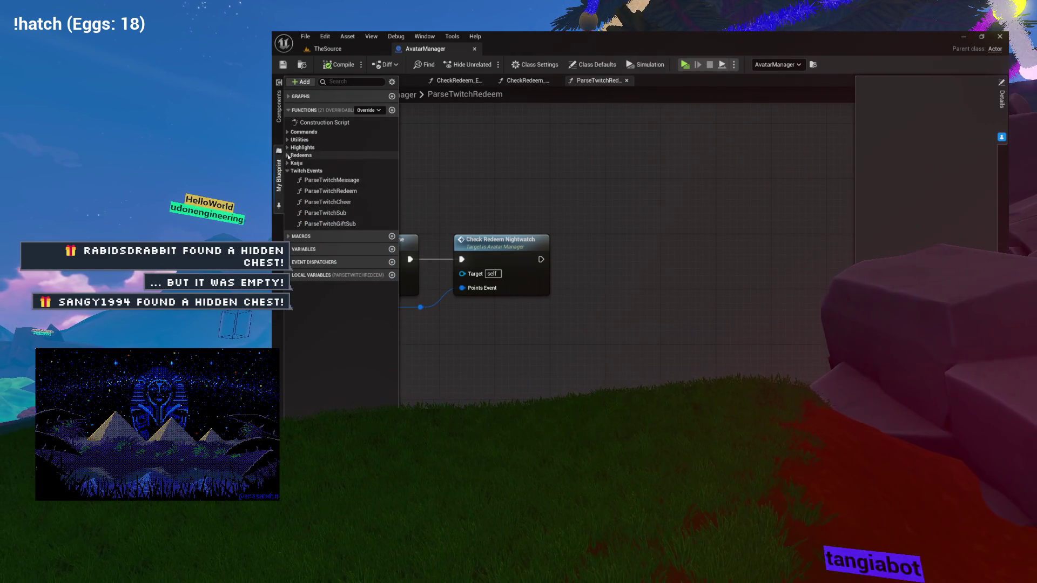
click(287, 155)
mouse_move(329, 376)
mouse_down()
mouse_move(454, 339)
mouse_move(642, 259)
mouse_up()
drag(541, 259, 620, 252)
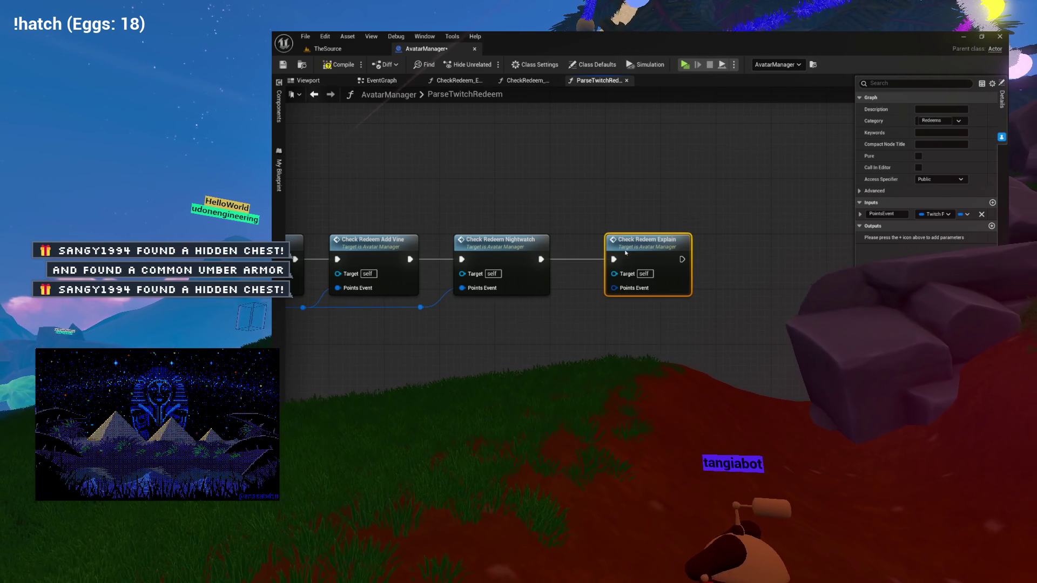
Route the Points Event wire into Check Redeem Explain and pan along the redeem chain.
drag(616, 299, 649, 238)
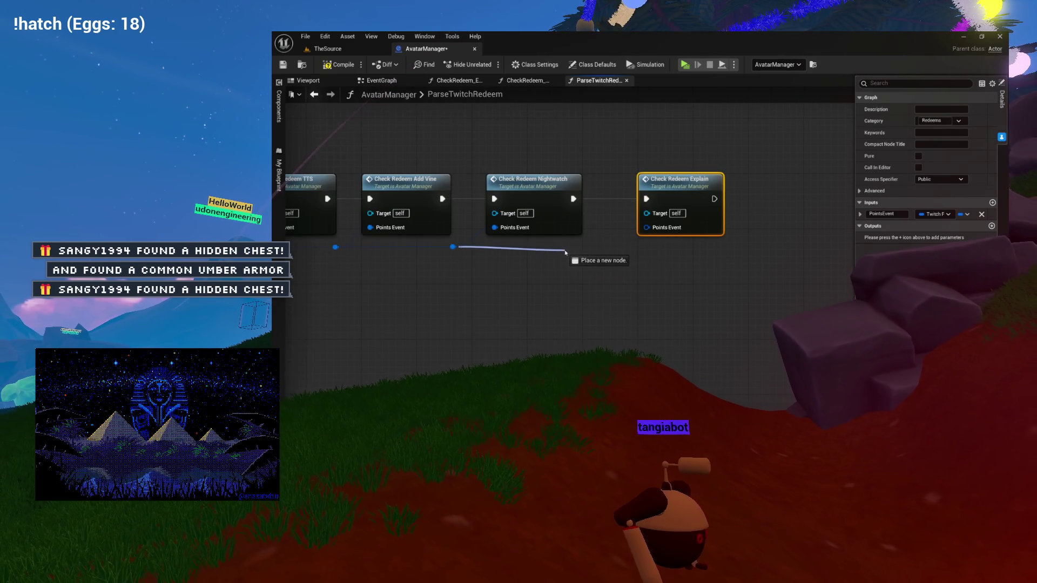
mouse_move(601, 249)
mouse_down()
mouse_move(697, 266)
mouse_move(621, 245)
mouse_move(634, 293)
mouse_move(685, 307)
mouse_move(832, 298)
mouse_move(919, 314)
mouse_move(948, 293)
mouse_up()
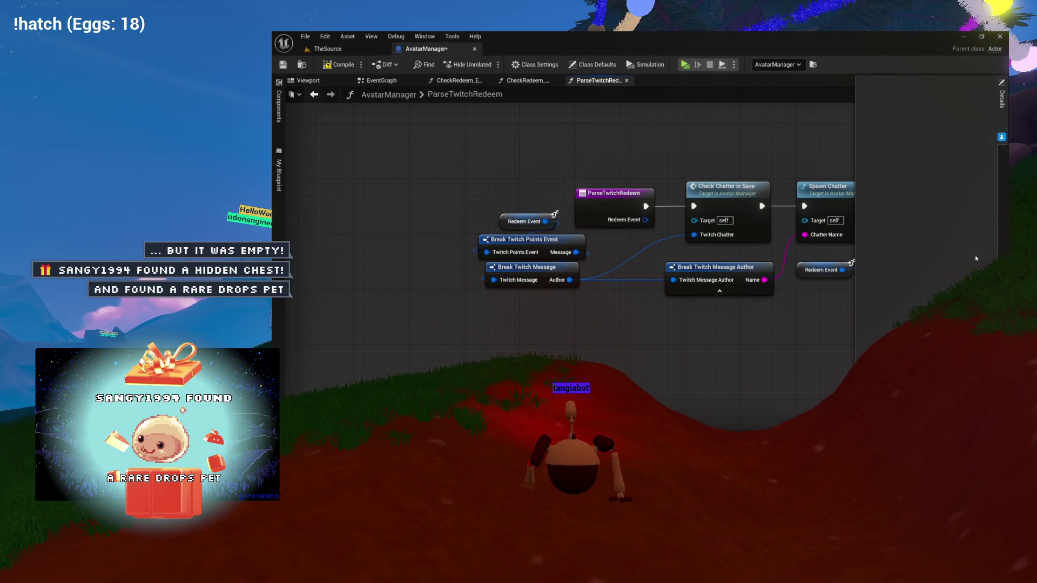
click(612, 204)
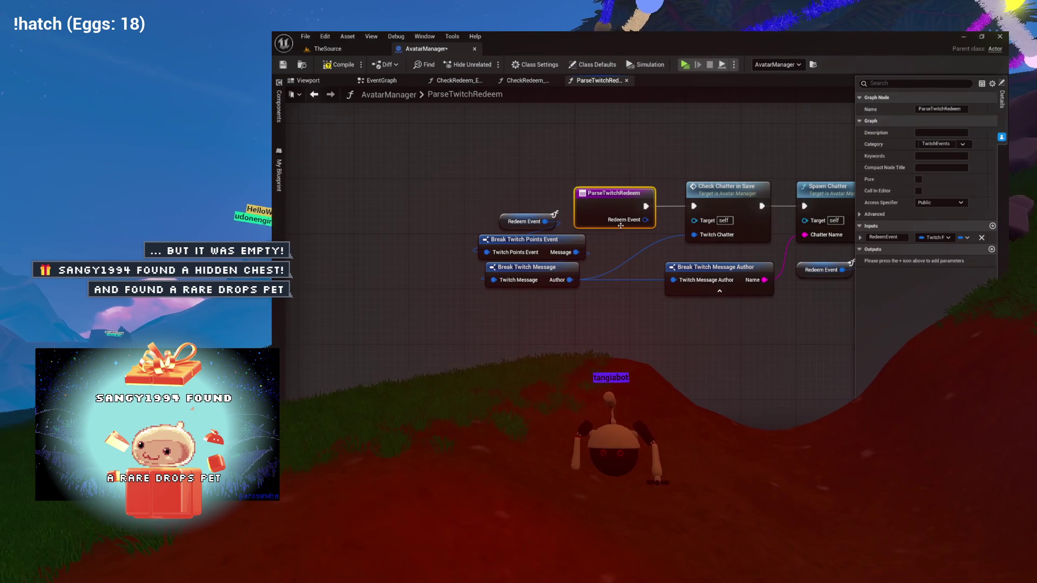
drag(613, 204, 610, 227)
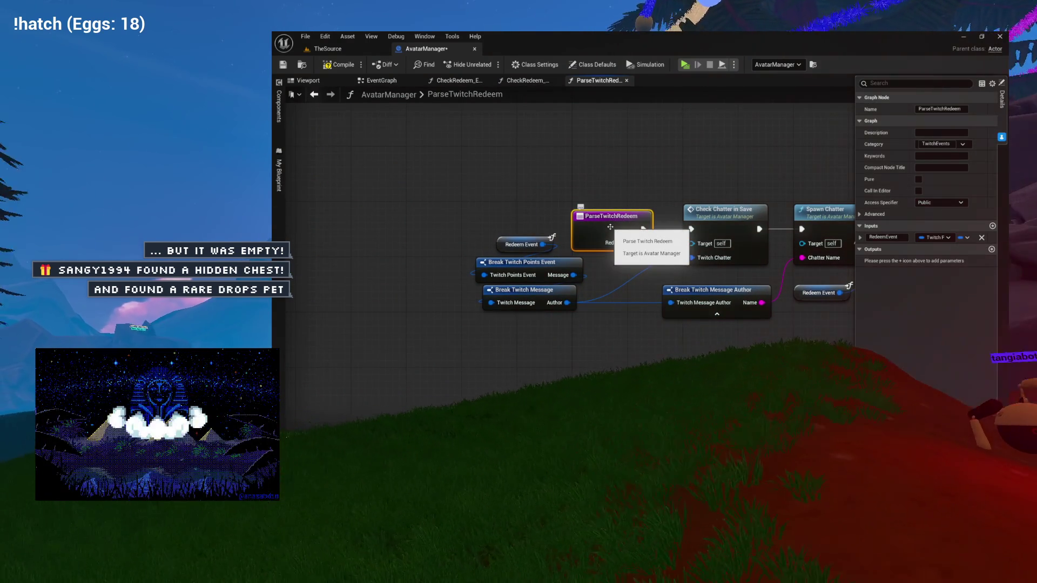
mouse_move(653, 206)
mouse_down()
mouse_move(581, 210)
mouse_move(864, 220)
mouse_move(752, 247)
mouse_up()
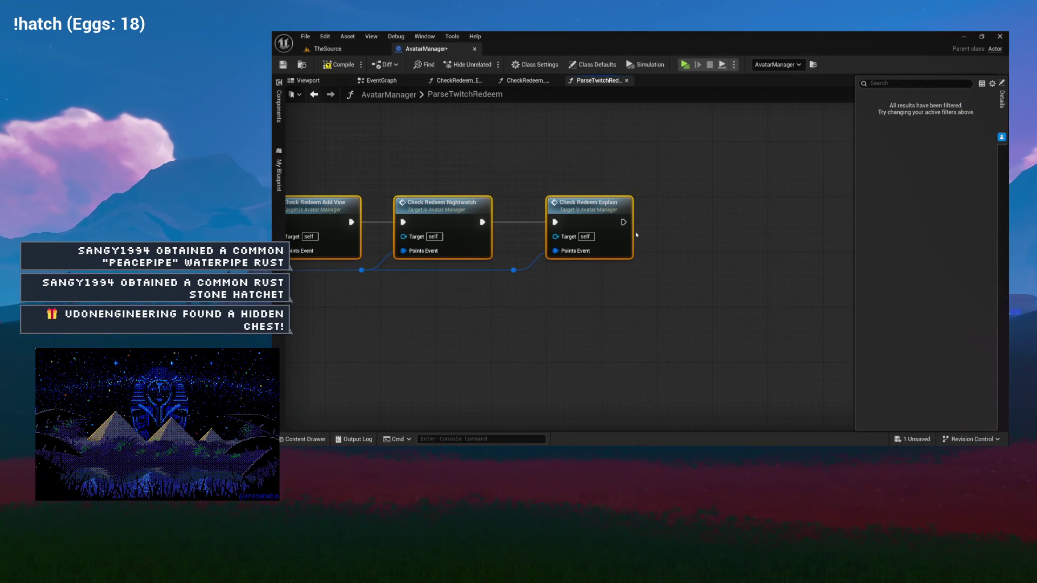
Open the CheckRedeem_TTS function graph from its call in the redeem chain.
scroll(664, 259, up, 2)
scroll(664, 260, down, 2)
right_click(661, 262)
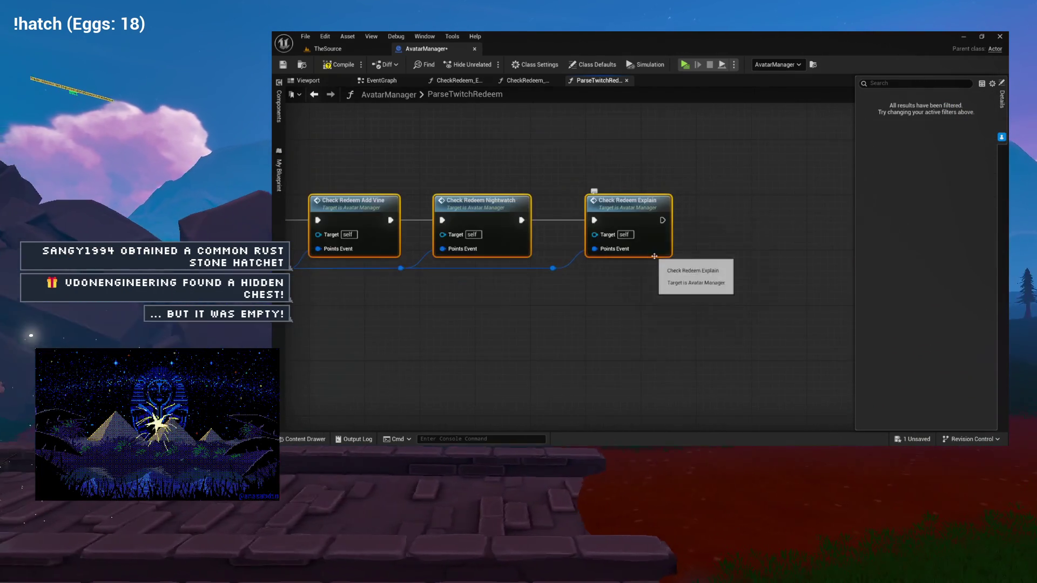
click(794, 274)
drag(794, 274, 798, 251)
click(670, 211)
scroll(691, 206, up, 3)
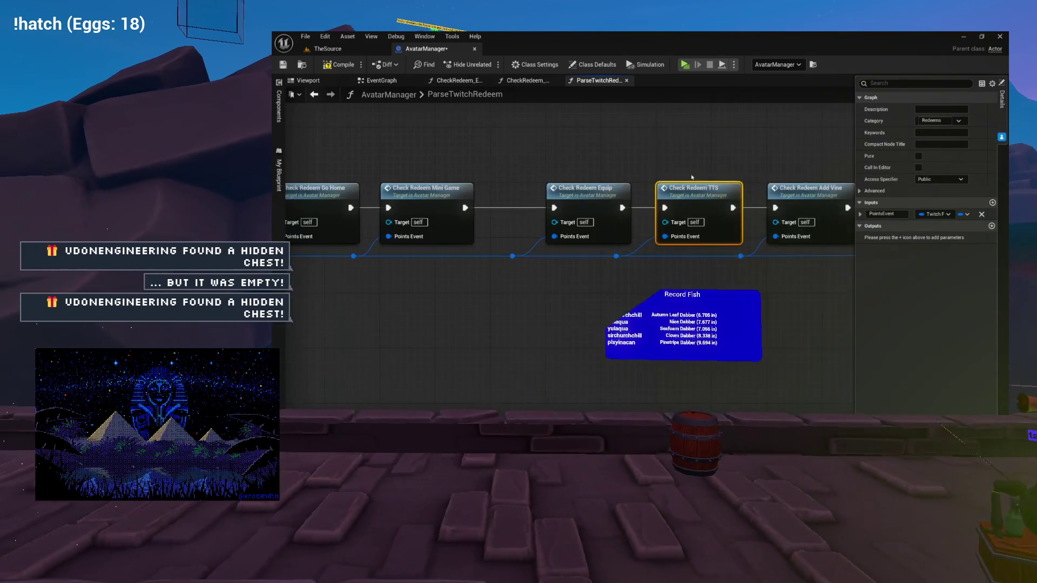
double_click(691, 206)
Inspect the Contains, Branch and Avatar Mode Trigger TTS nodes in CheckRedeem_TTS.
mouse_move(633, 121)
mouse_down()
mouse_move(608, 241)
mouse_move(692, 227)
mouse_up()
scroll(598, 215, up, 2)
click(564, 218)
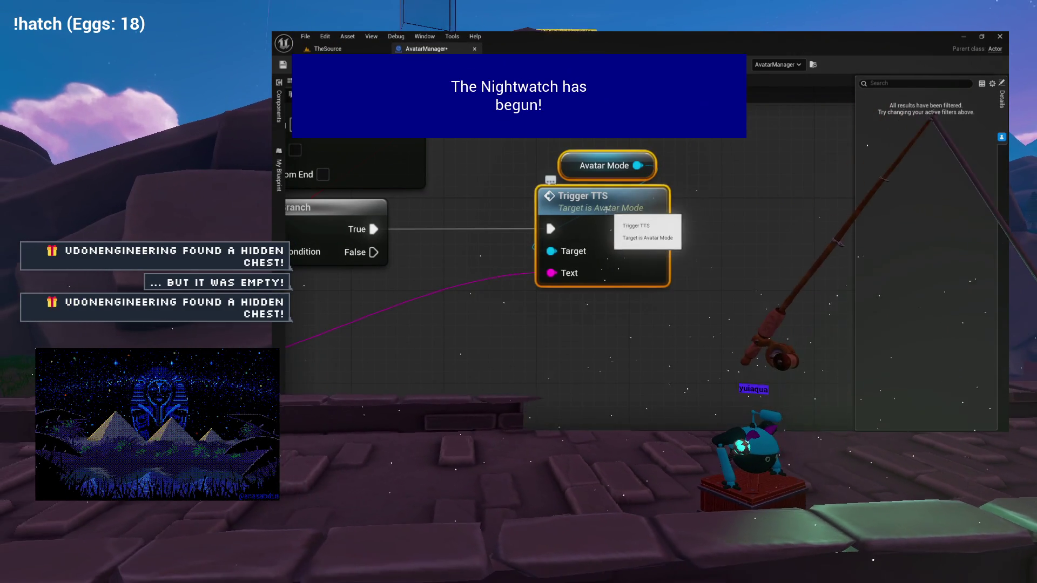
click(640, 220)
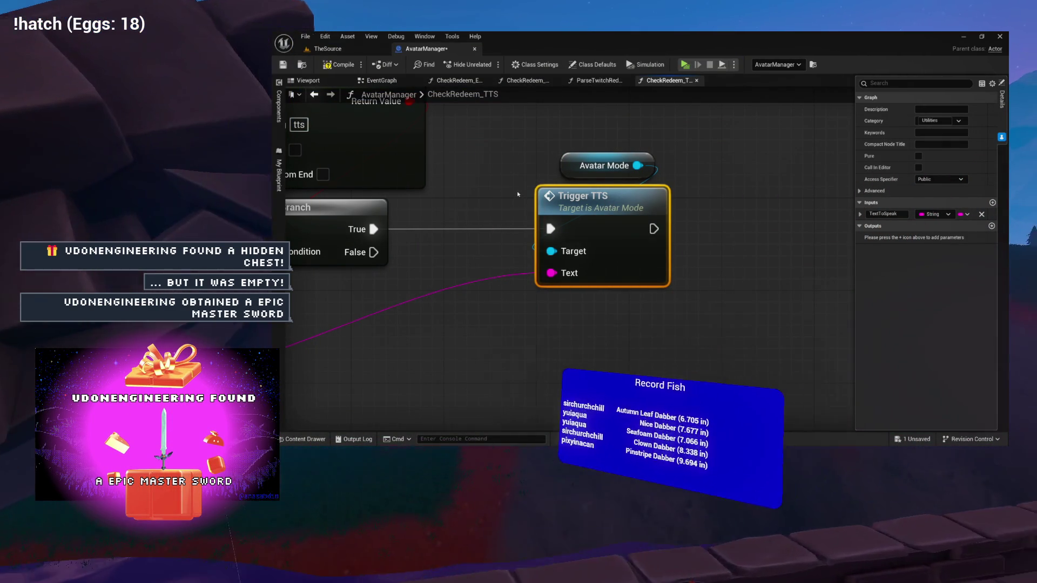
ctrl+click(599, 166)
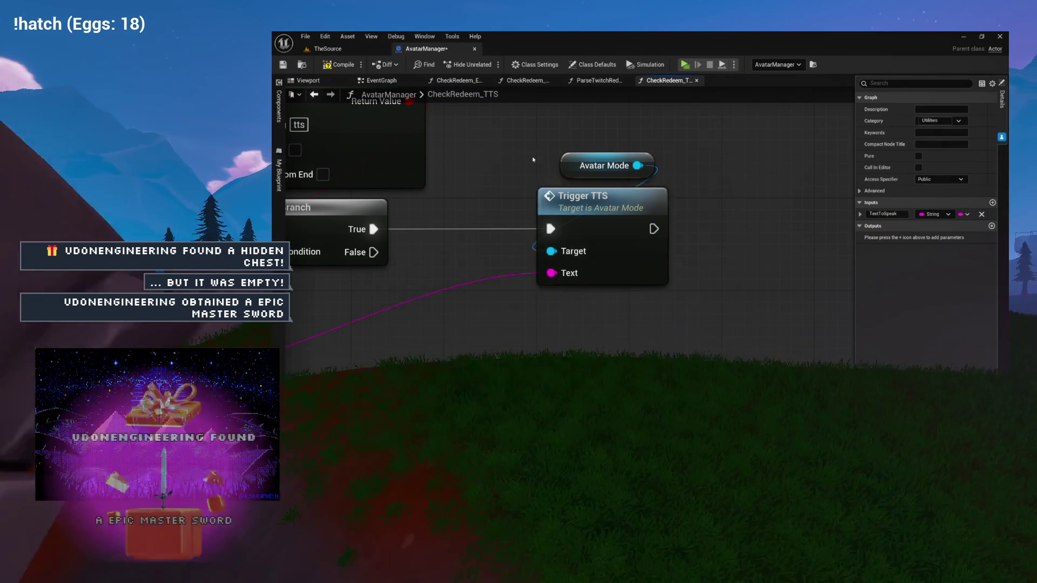
Open the TriggerTTS function from the Utilities group, then return to CheckRedeem_TTS.
click(278, 174)
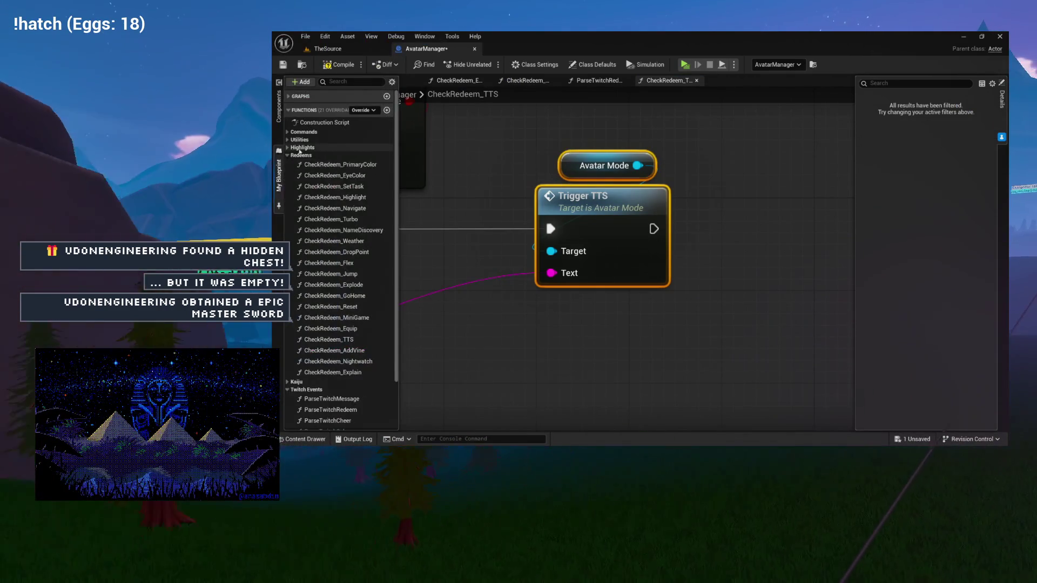
click(288, 139)
click(288, 139)
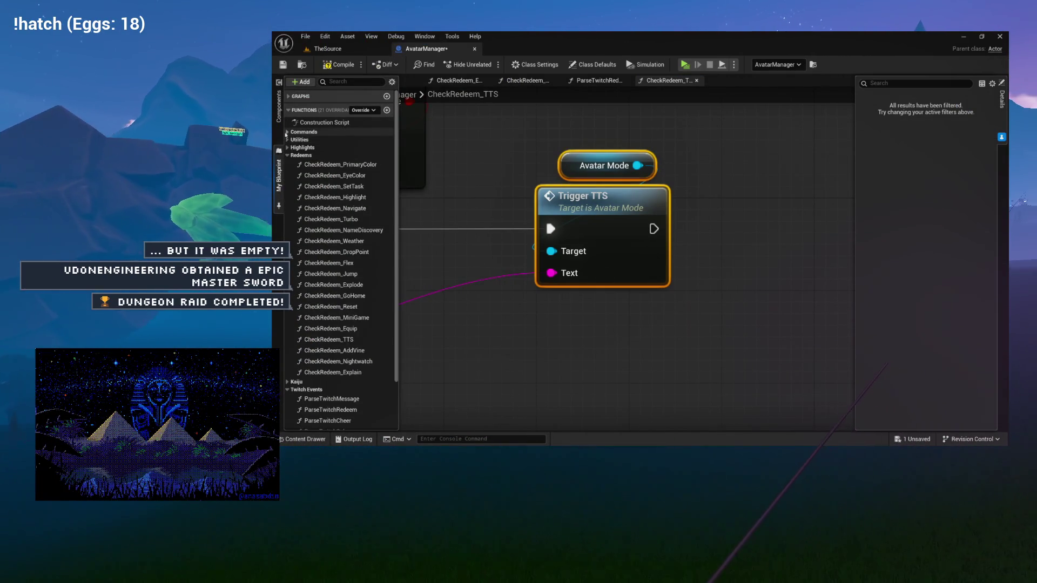
click(287, 132)
click(287, 132)
click(287, 139)
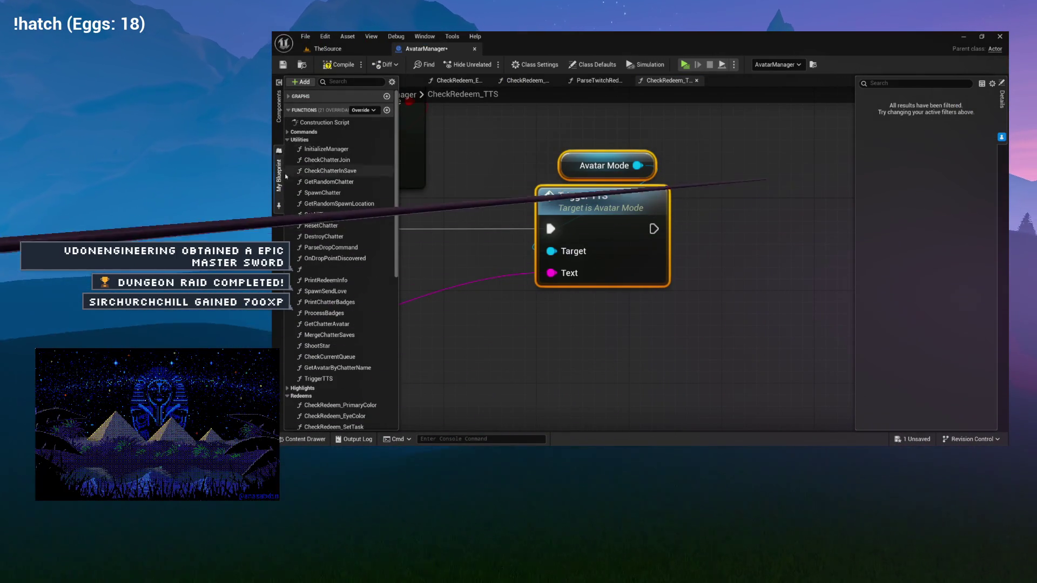
click(316, 380)
double_click(316, 380)
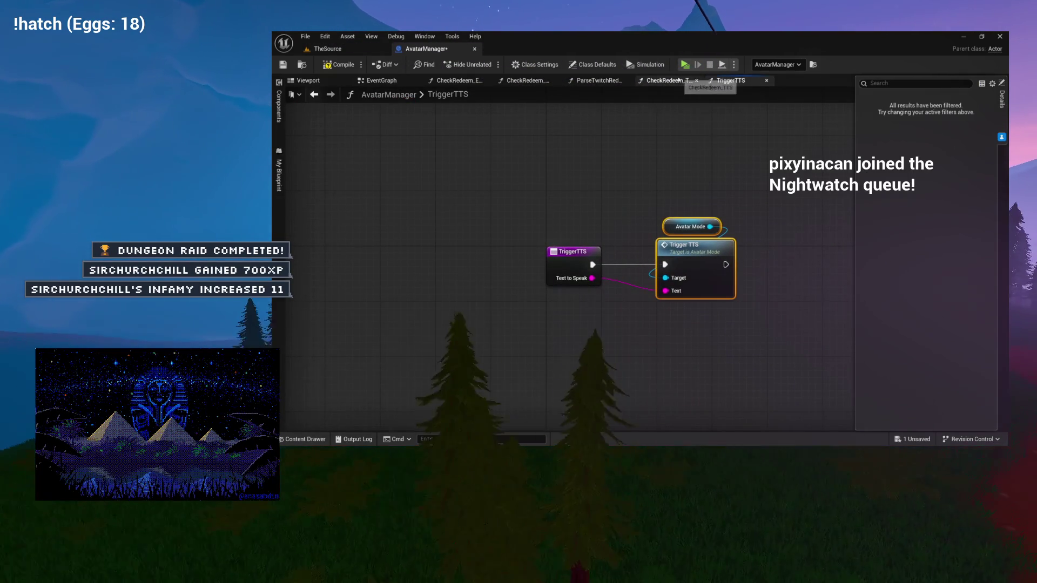
click(665, 80)
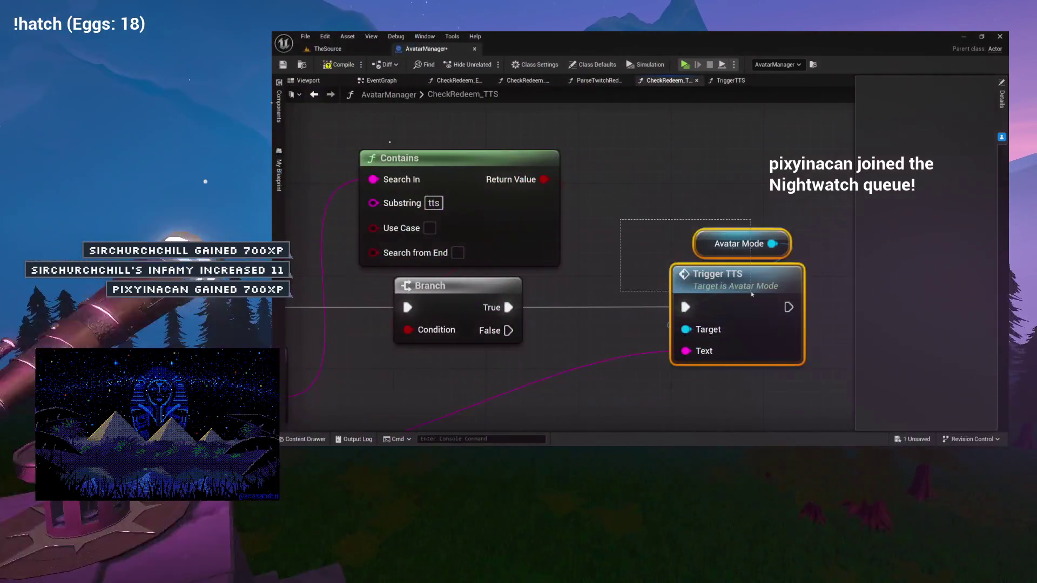
Place a TriggerTTS call in CheckRedeem_TTS and move the Avatar Mode nodes lower.
mouse_move(706, 261)
mouse_down()
mouse_move(753, 192)
mouse_move(847, 206)
mouse_move(662, 287)
mouse_move(573, 251)
mouse_up()
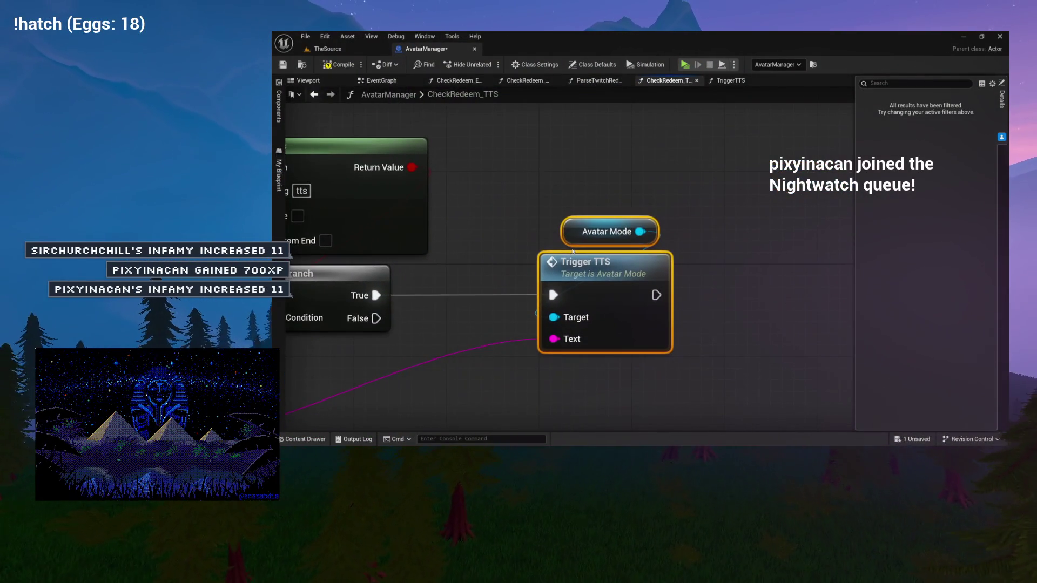
click(283, 178)
mouse_move(317, 380)
mouse_down()
mouse_move(480, 200)
mouse_move(691, 157)
mouse_move(719, 162)
mouse_up()
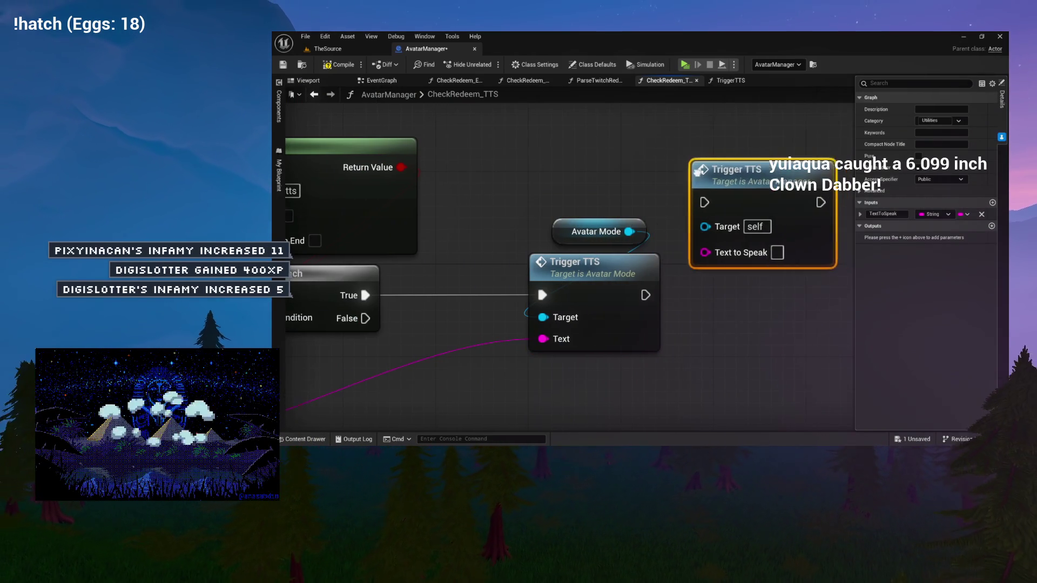
drag(519, 206, 676, 281)
drag(632, 254, 637, 315)
drag(778, 103, 645, 137)
drag(621, 229, 697, 287)
drag(670, 242, 659, 300)
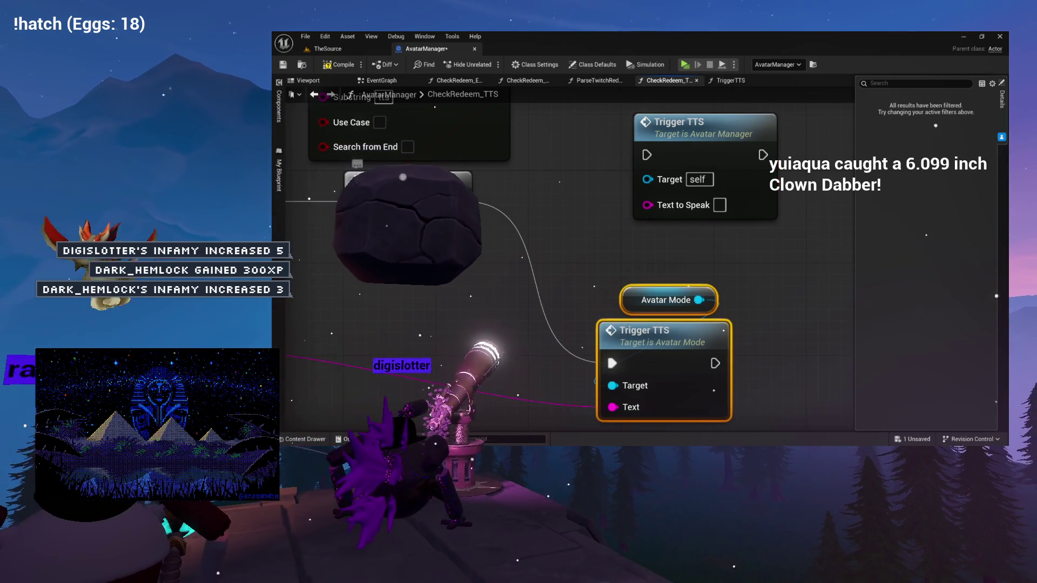
Wire Branch True and the message text into the new Trigger TTS call.
drag(645, 157, 646, 156)
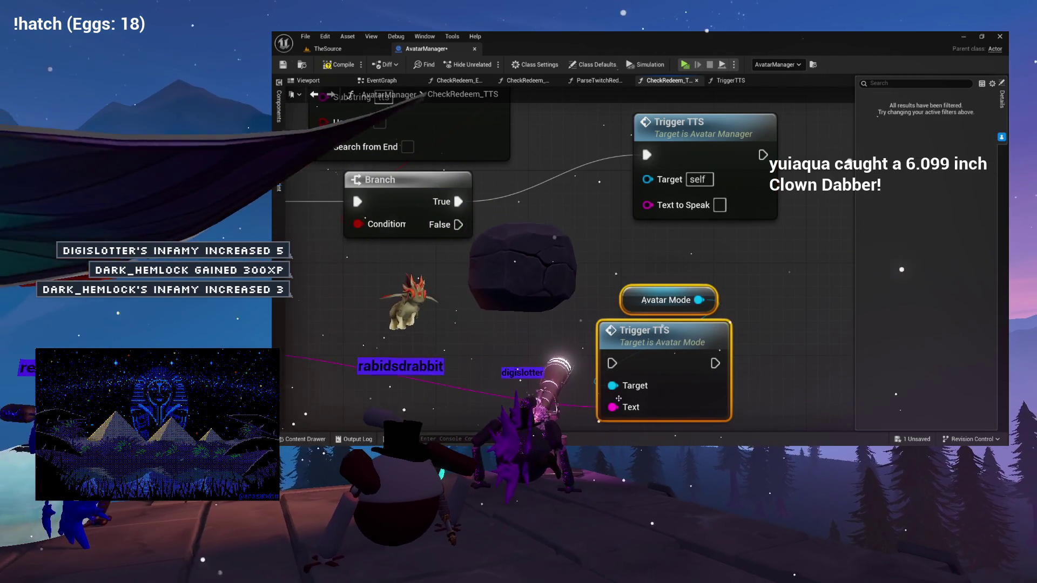
drag(612, 408, 646, 213)
mouse_move(686, 156)
mouse_down()
mouse_move(613, 203)
mouse_move(591, 201)
mouse_up()
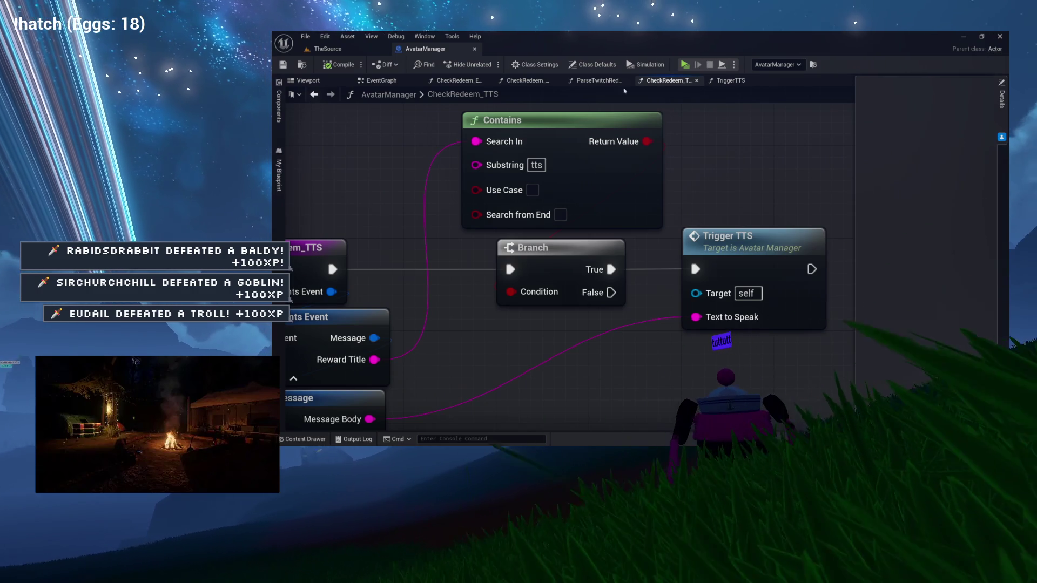
Close the TriggerTTS, CheckRedeem_TTS and CheckRedeem_Nightwatch function graphs.
click(732, 81)
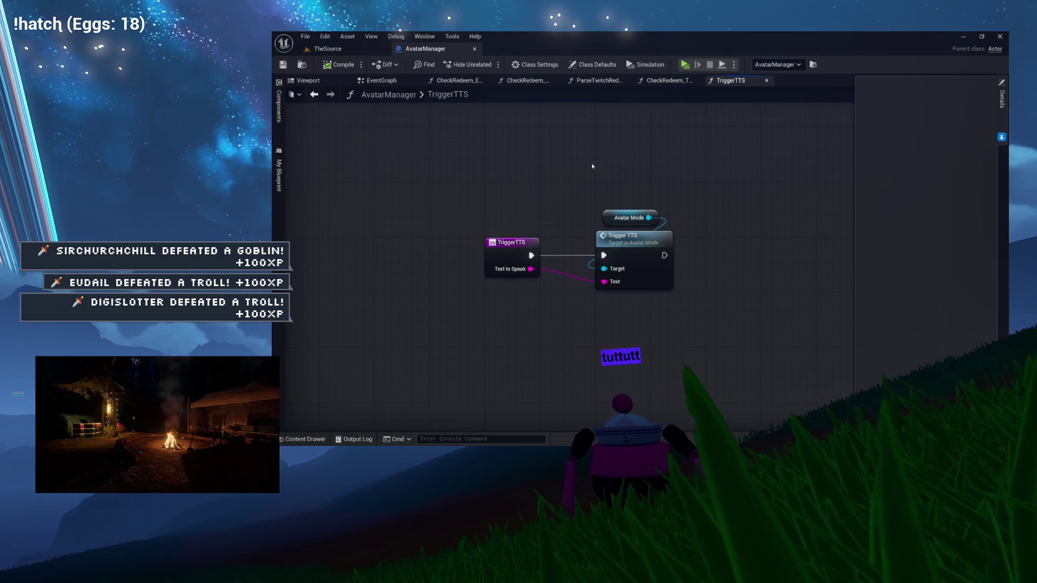
key(ctrl+a)
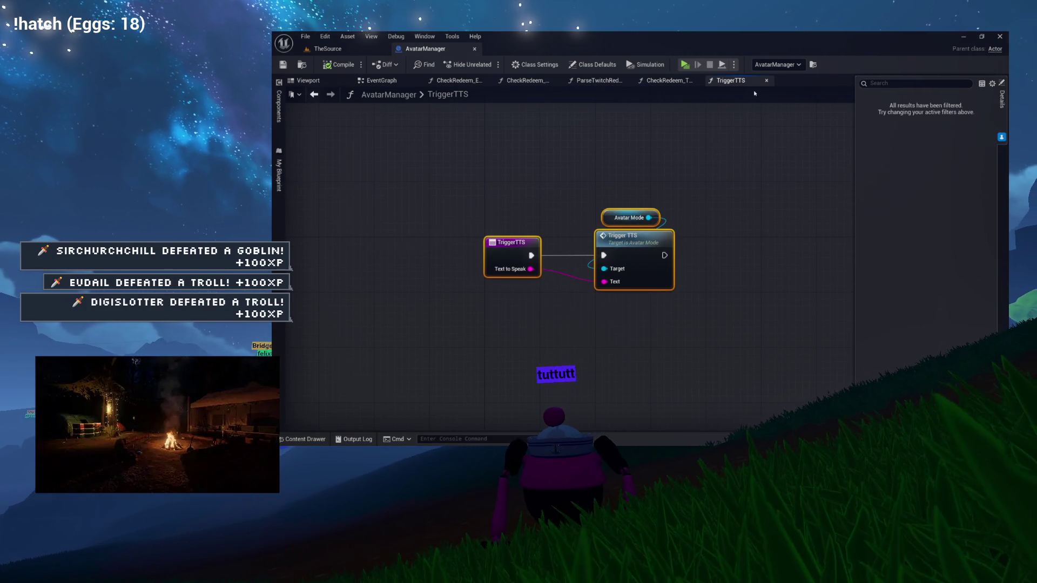
click(767, 81)
mouse_move(617, 209)
mouse_down()
mouse_move(566, 209)
mouse_move(653, 174)
mouse_move(634, 230)
mouse_up()
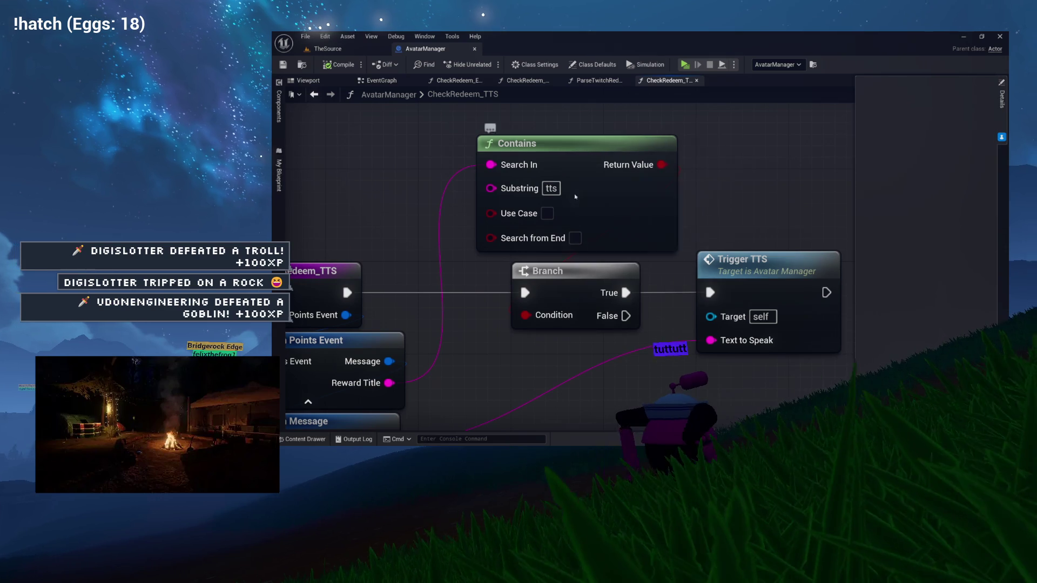
click(540, 157)
click(696, 80)
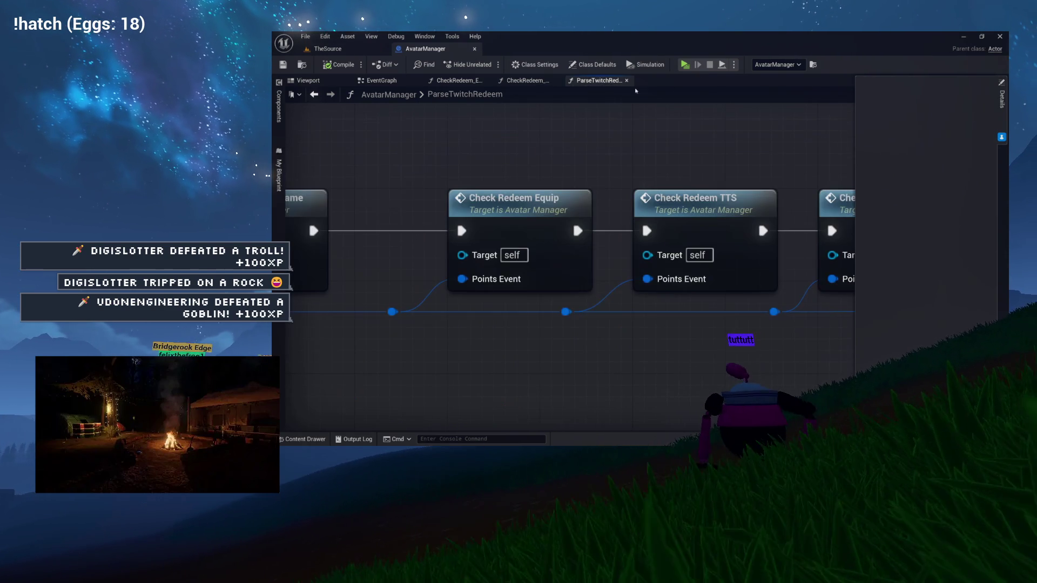
click(528, 81)
mouse_move(594, 149)
mouse_down()
mouse_move(495, 149)
mouse_move(448, 179)
mouse_move(296, 190)
mouse_up()
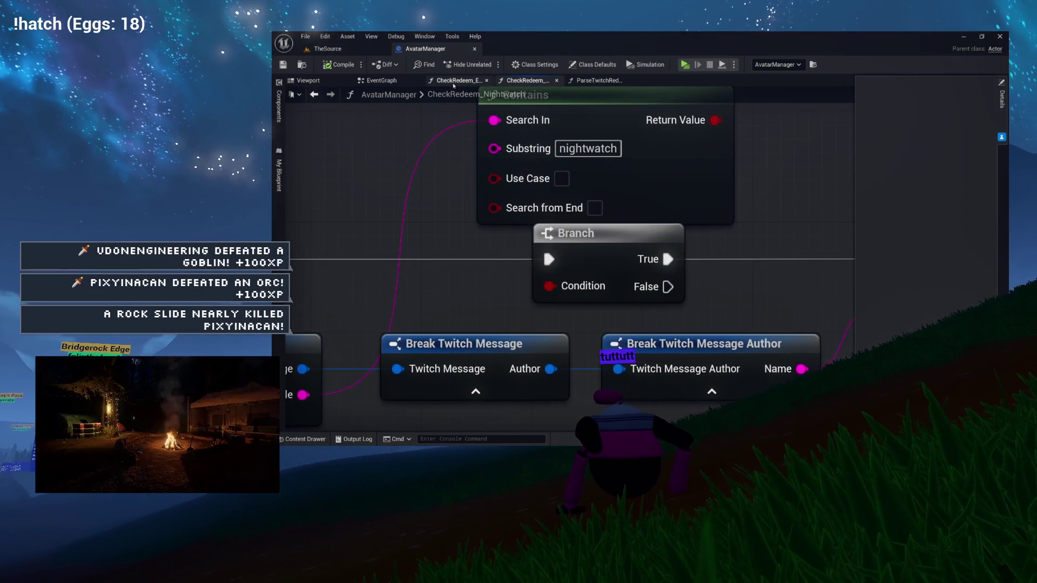
click(557, 81)
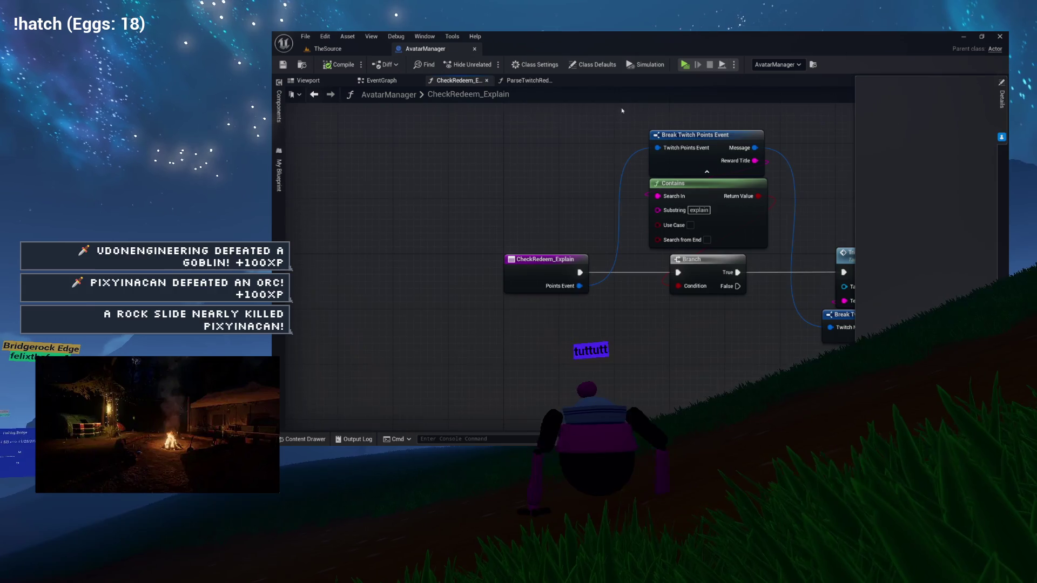
Review the Explain check nodes, then close CheckRedeem_Explain and ParseTwitchRedeem graphs.
drag(623, 111, 513, 125)
scroll(503, 112, up, 3)
mouse_move(813, 264)
mouse_down()
mouse_move(670, 247)
mouse_move(603, 212)
mouse_move(603, 154)
mouse_up()
click(669, 210)
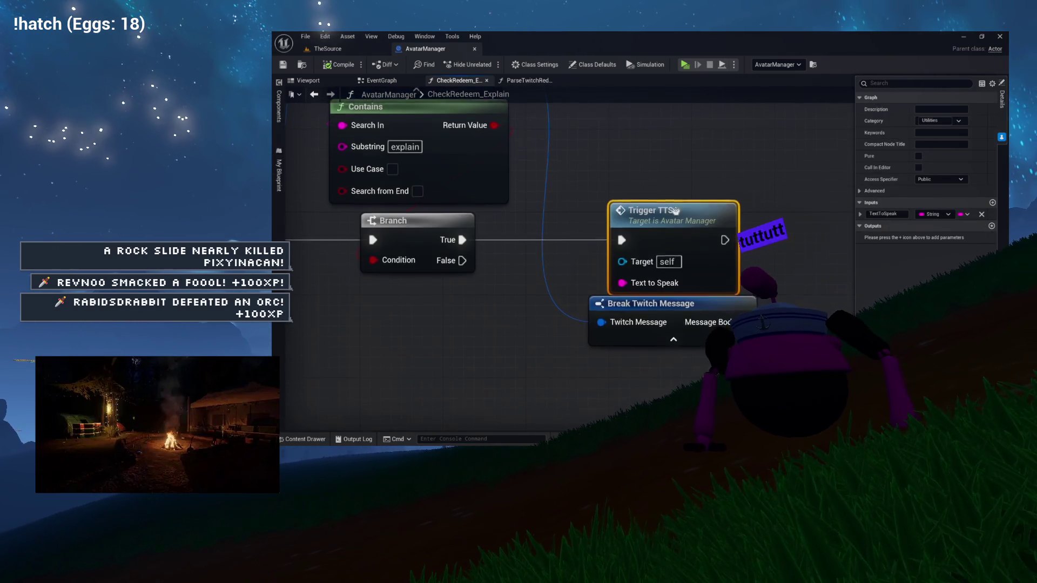
drag(325, 135, 375, 213)
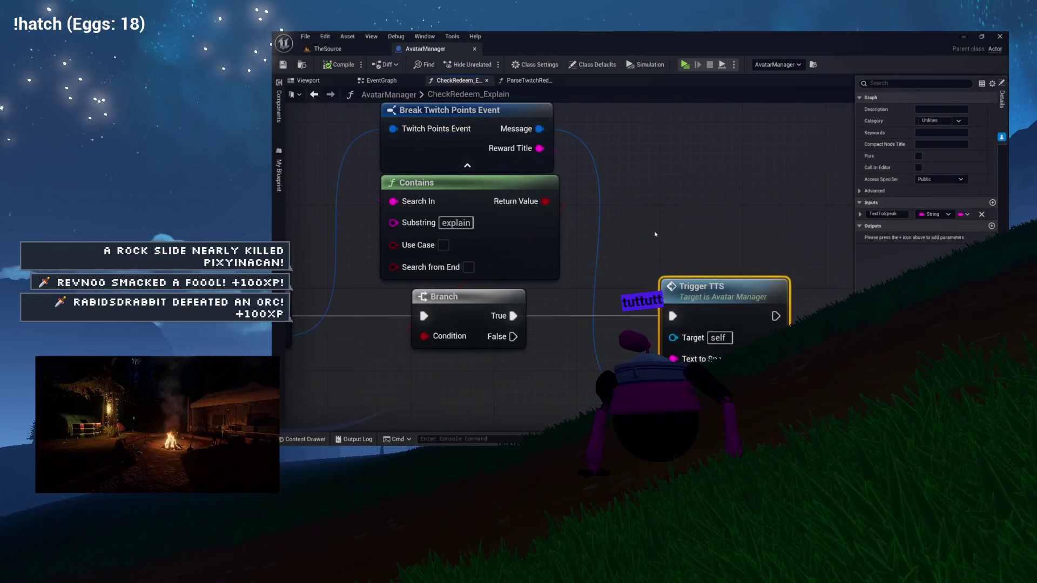
click(486, 80)
click(487, 80)
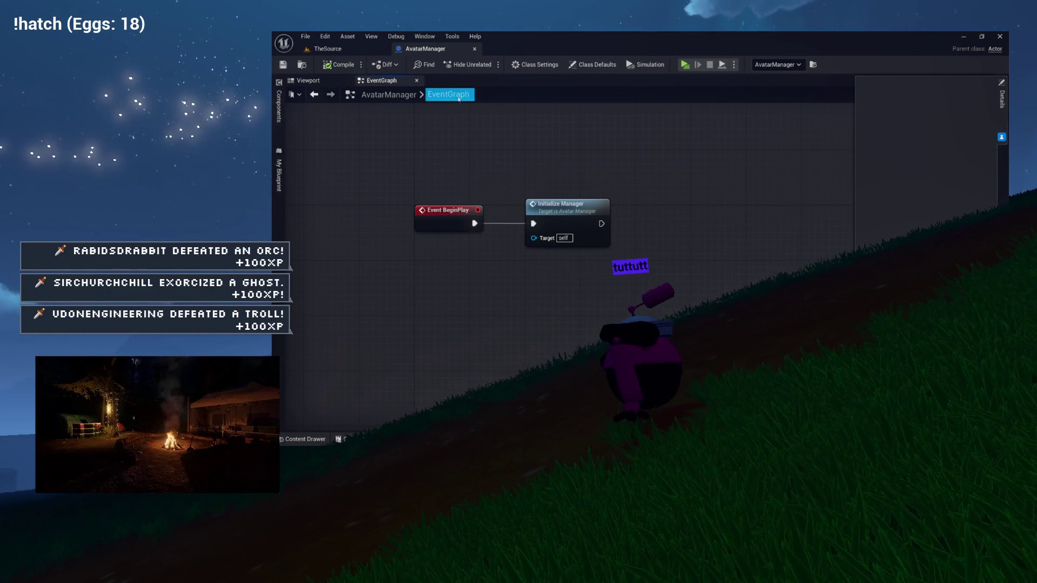
Browse the Content Drawer to Environment > Discoveries > CrystallineGrotto and open DwagonBaby.
key(ctrl+space)
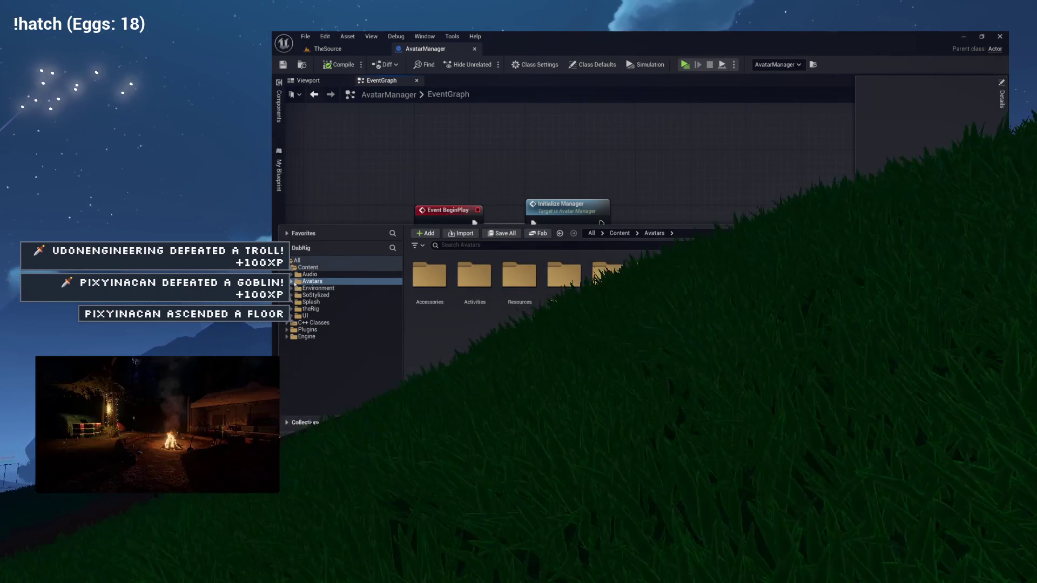
click(292, 282)
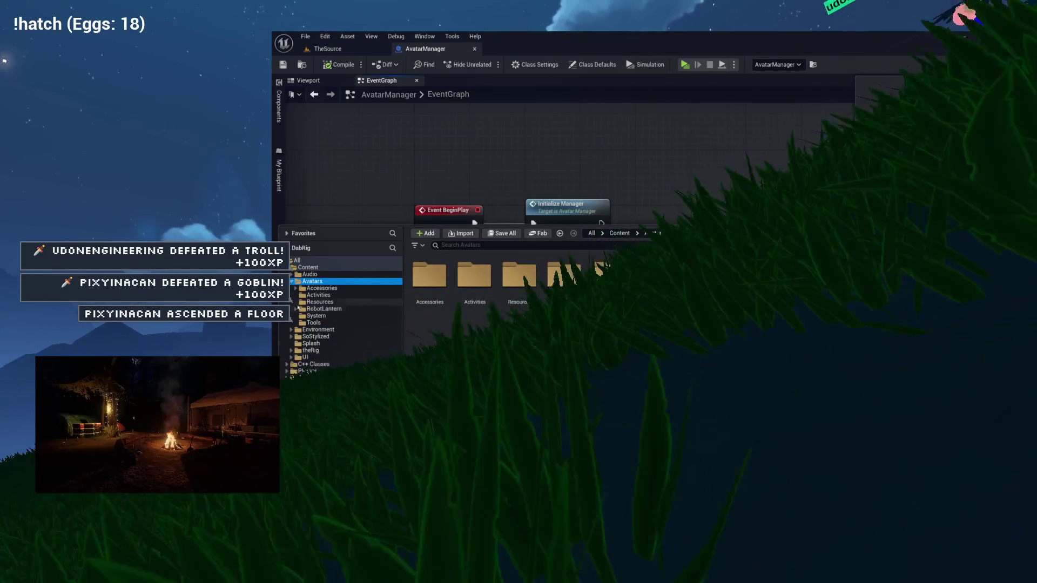
click(292, 281)
click(293, 289)
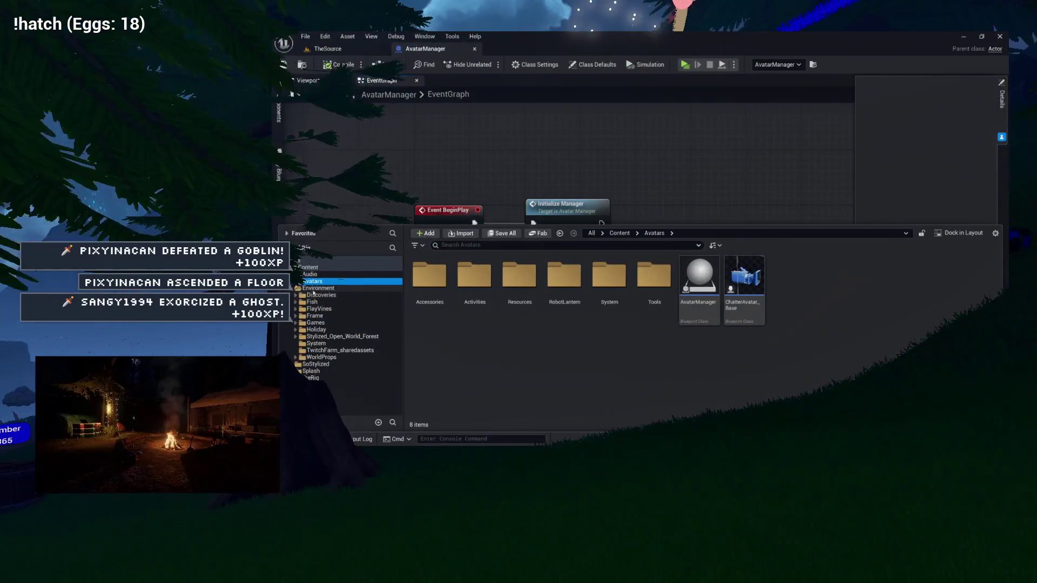
click(319, 295)
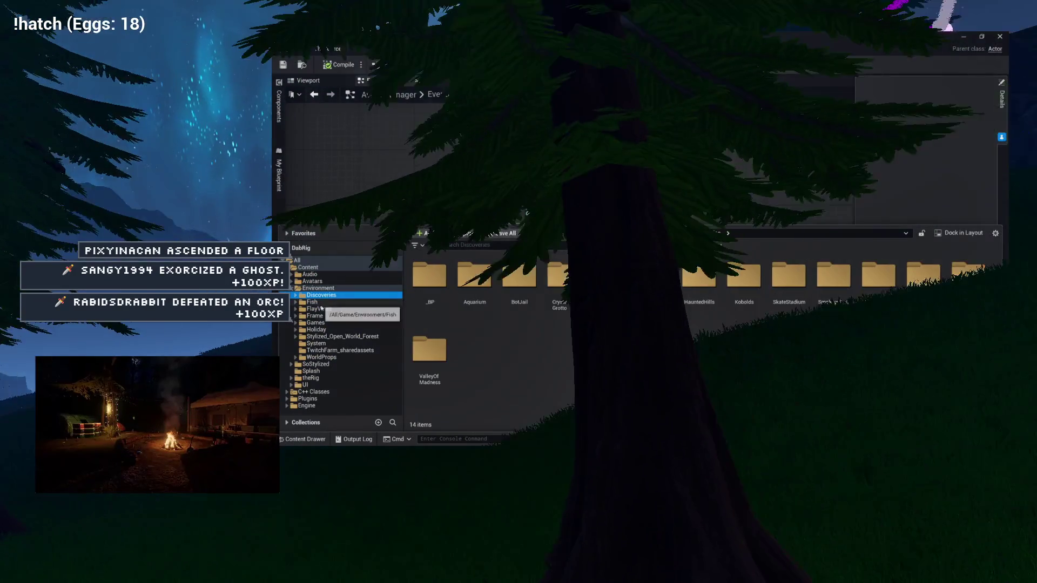
click(320, 309)
click(317, 316)
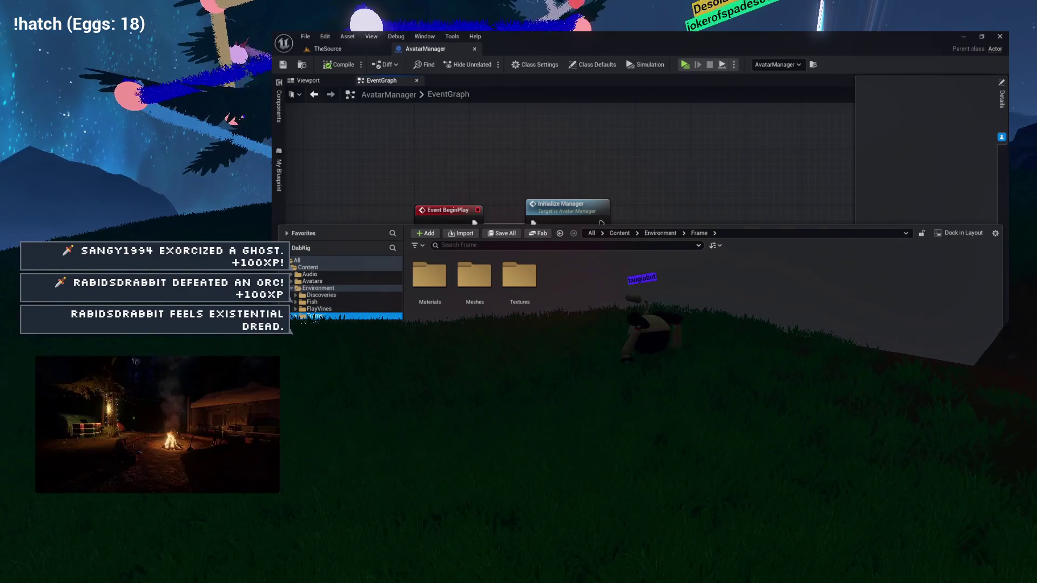
click(295, 295)
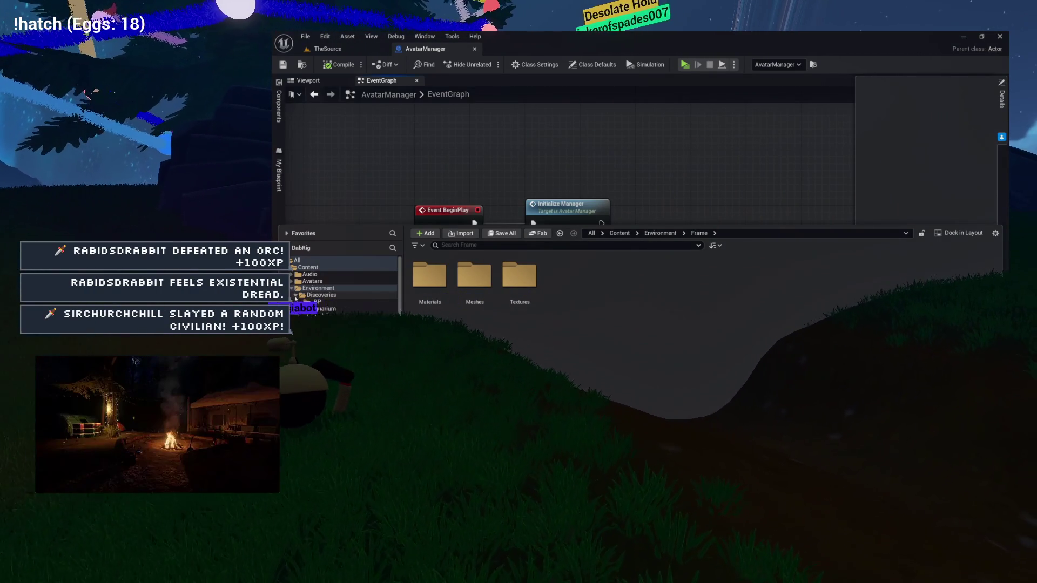
click(338, 323)
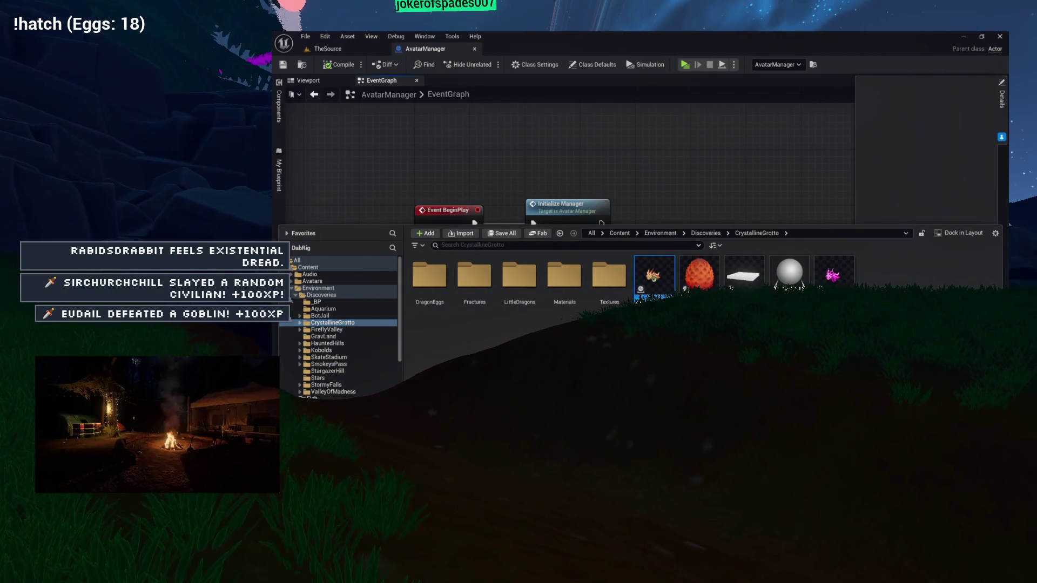
double_click(654, 275)
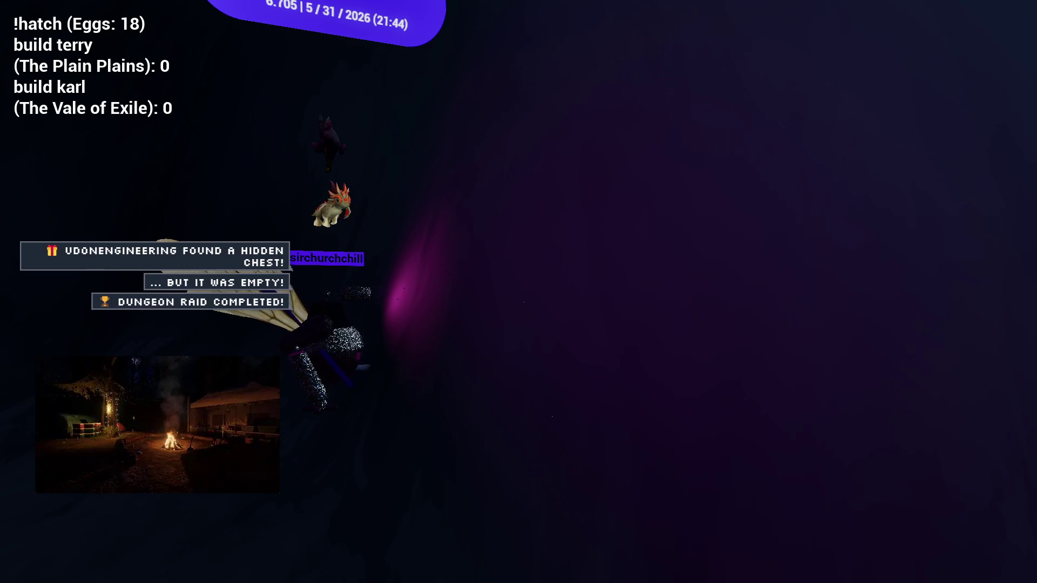
Open the game's Input panel from the top toolbar, hide the toolbar, then close the panel.
mouse_move(562, 64)
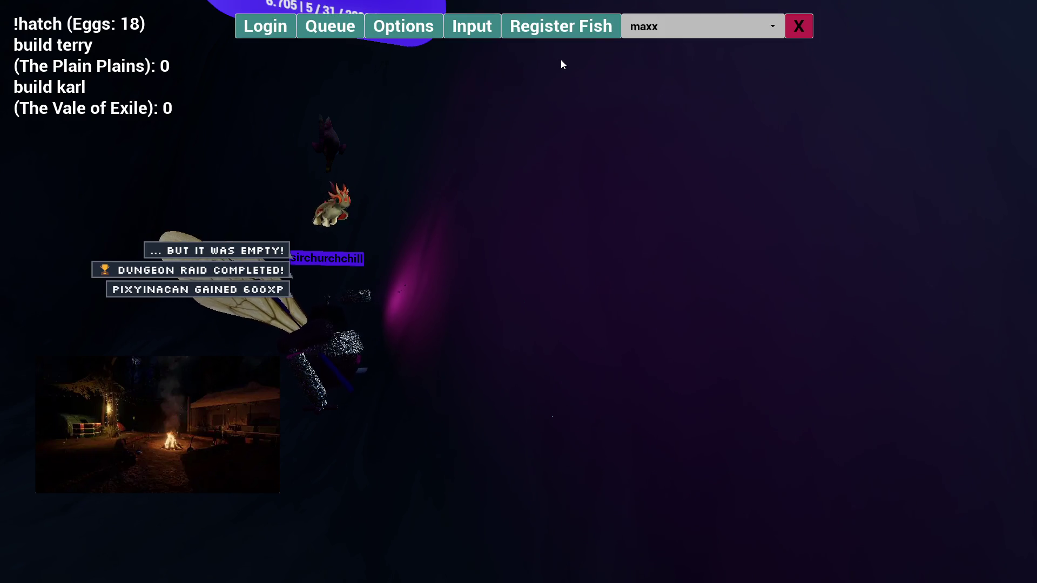
click(473, 35)
click(797, 34)
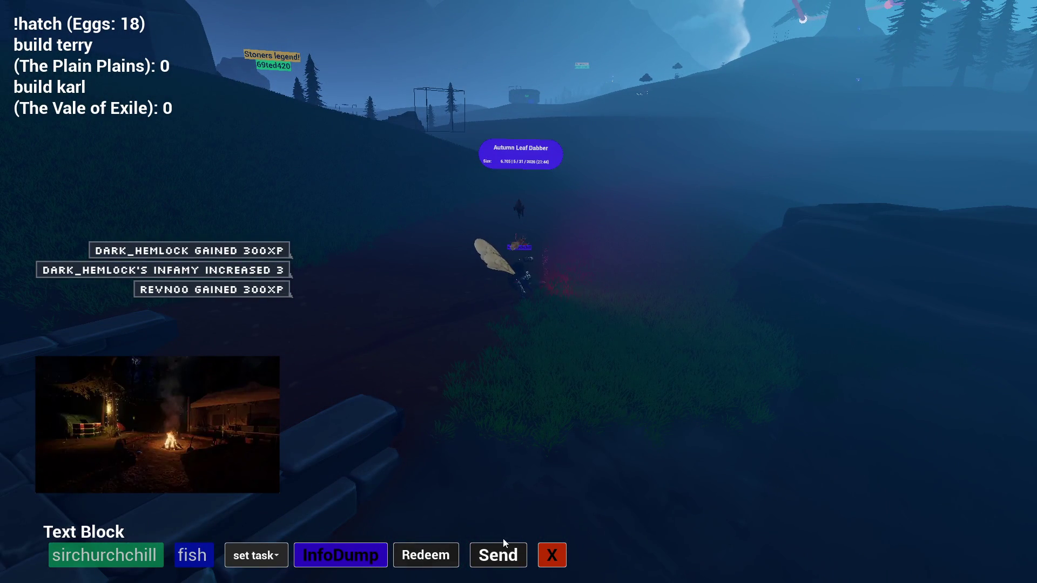
click(560, 549)
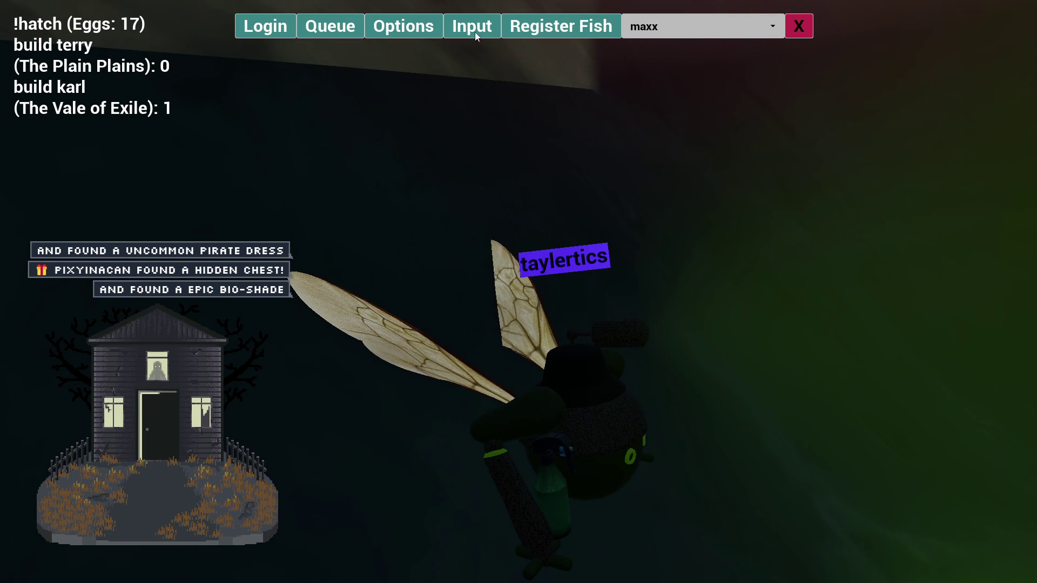
Replace the Input panel's name field with a viewer's username, then close the top and bottom control bars.
click(490, 37)
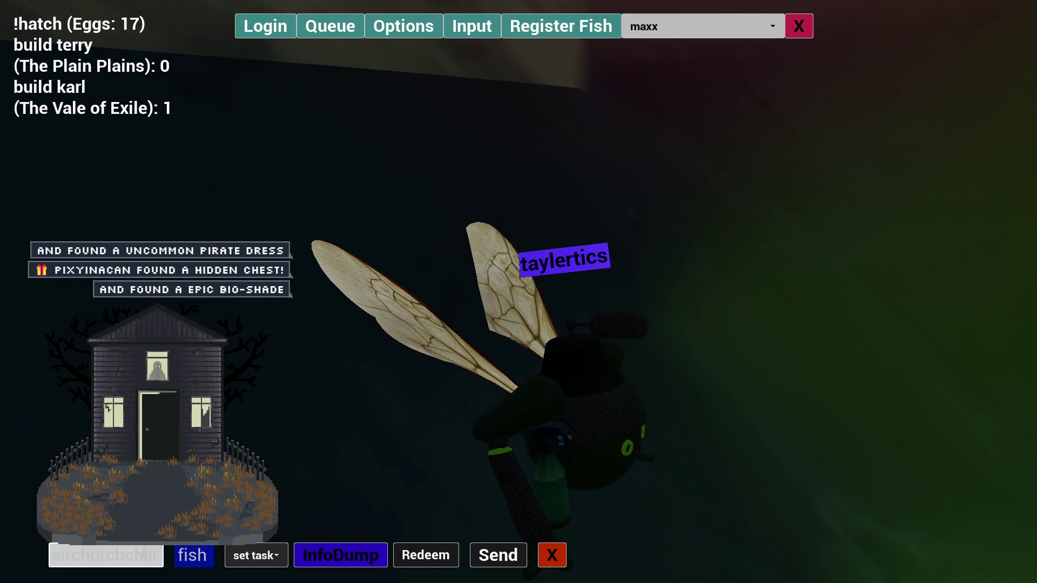
key(ctrl+a)
key(BackSpace)
text(taylertics)
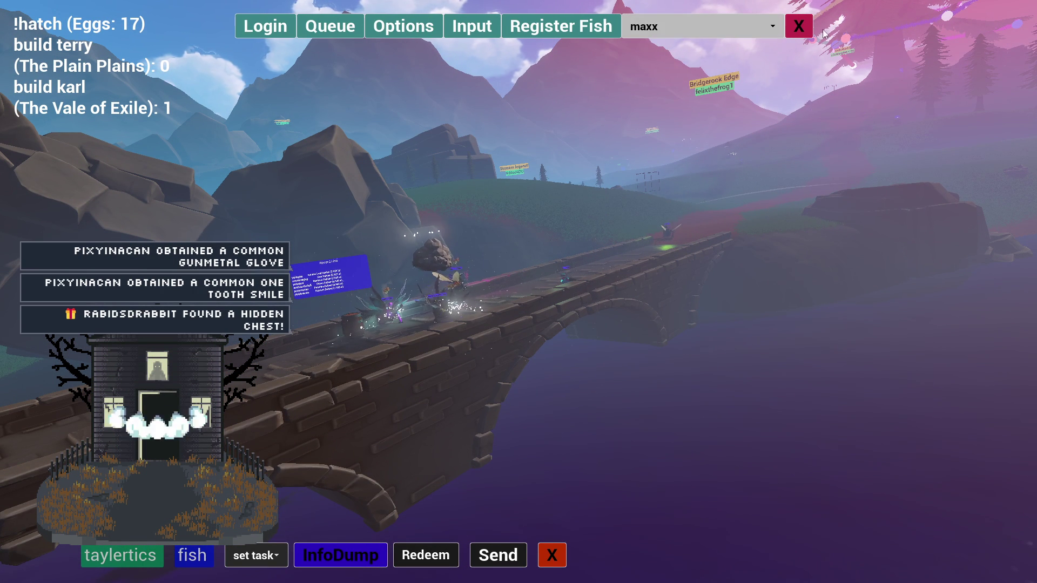
click(800, 27)
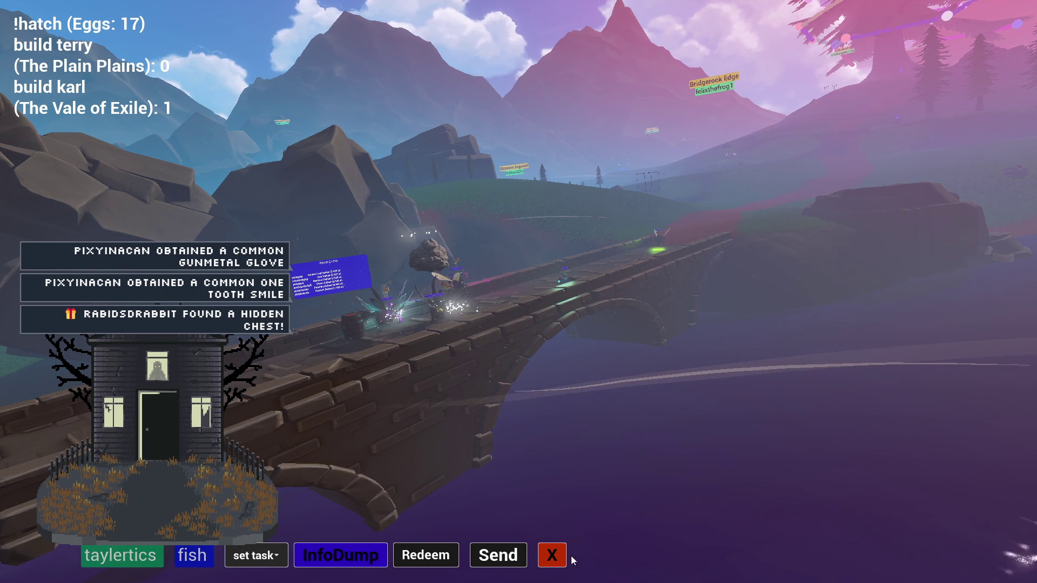
click(551, 550)
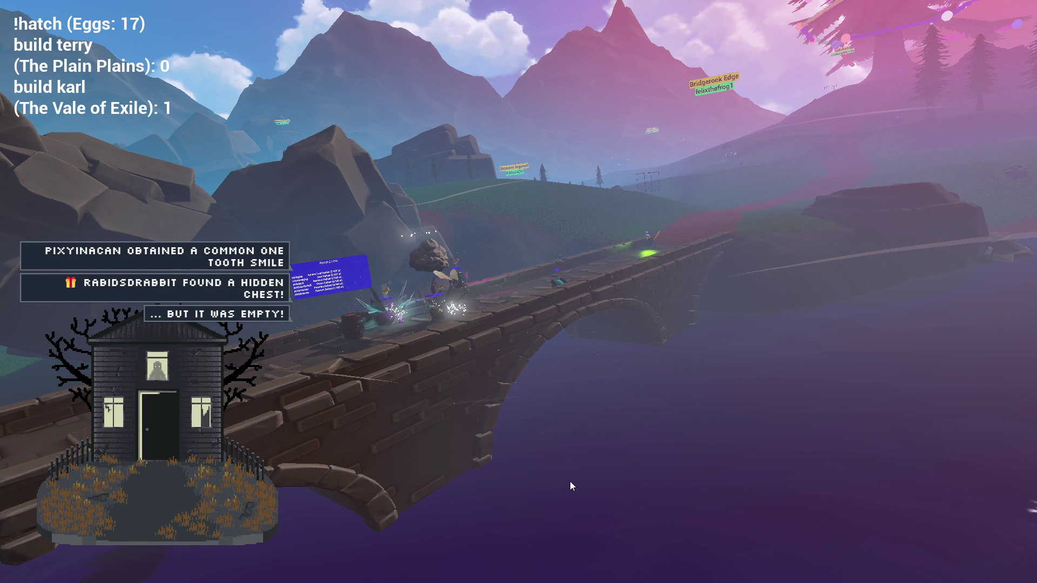
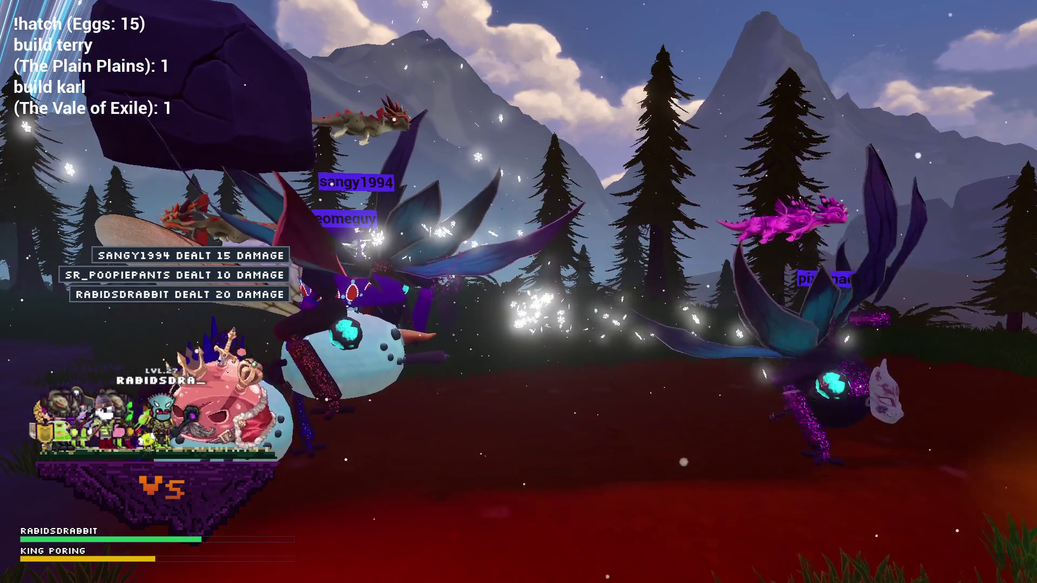
Reveal the control toolbar and the Text Block command bar, then start editing the chat message.
mouse_move(86, 21)
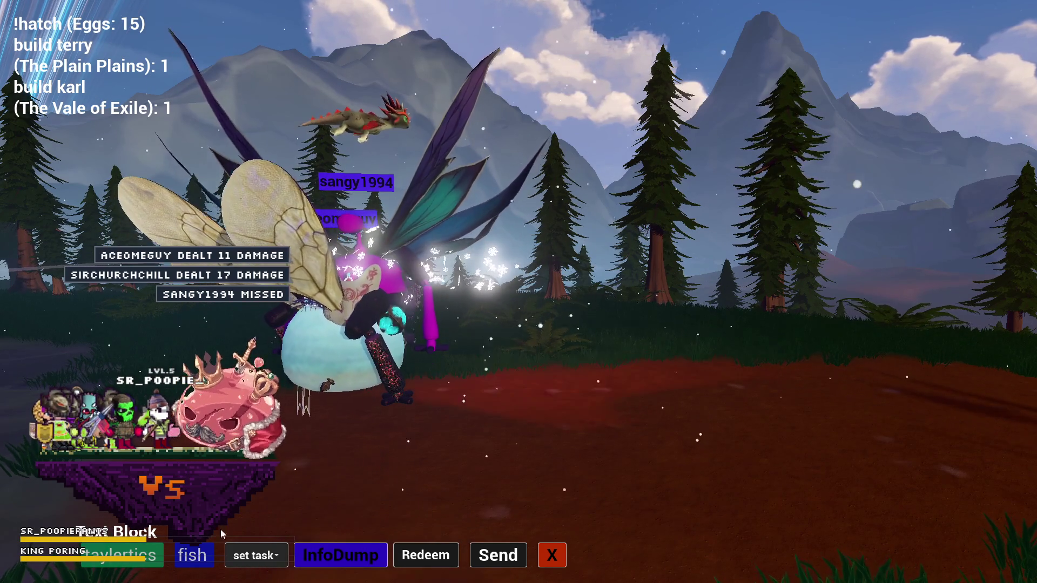
click(146, 552)
Select the existing Text Block message and close the chat command bar, leaving only the battle.
double_click(146, 552)
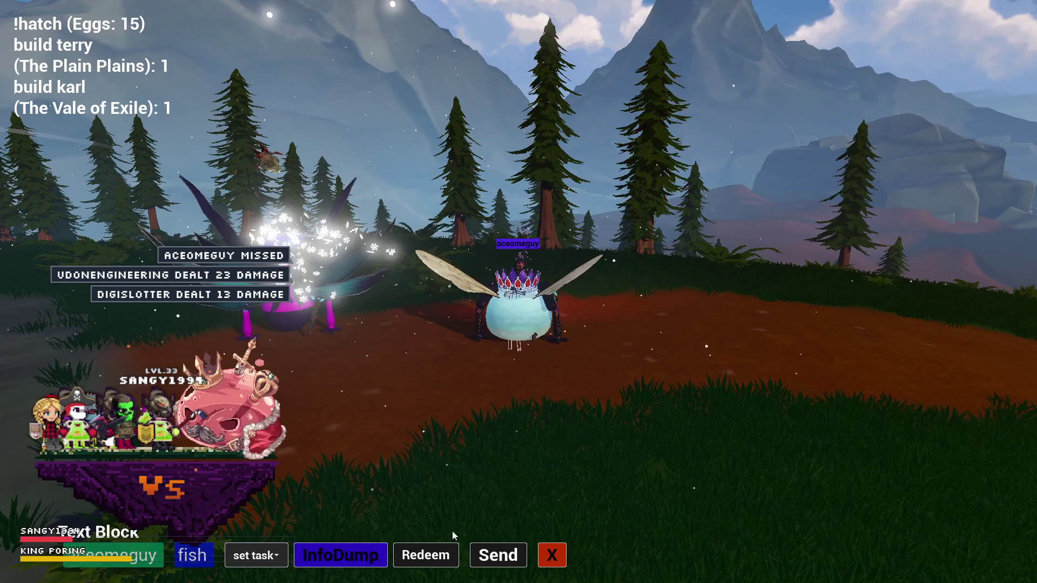
click(552, 557)
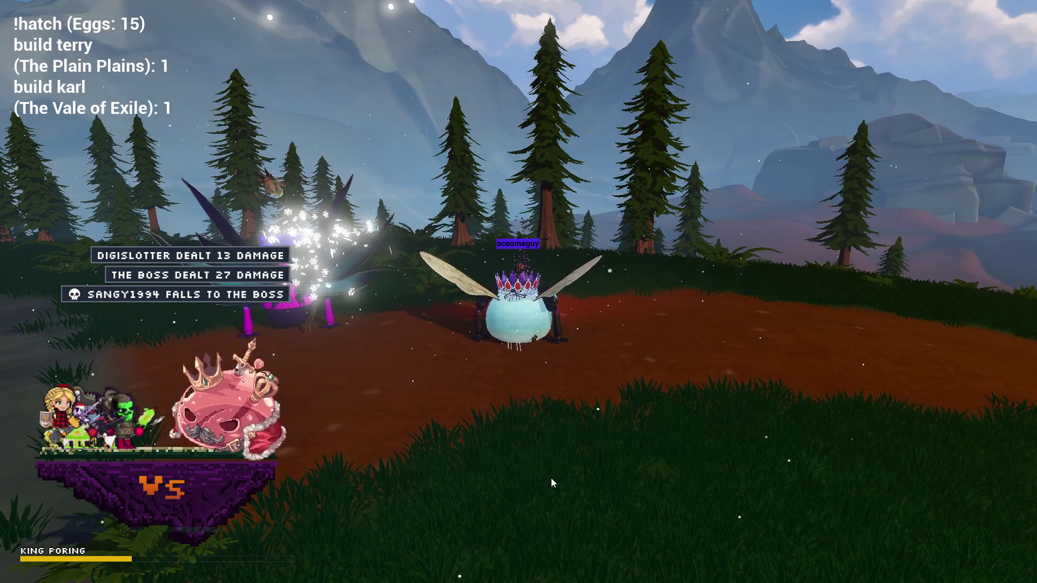